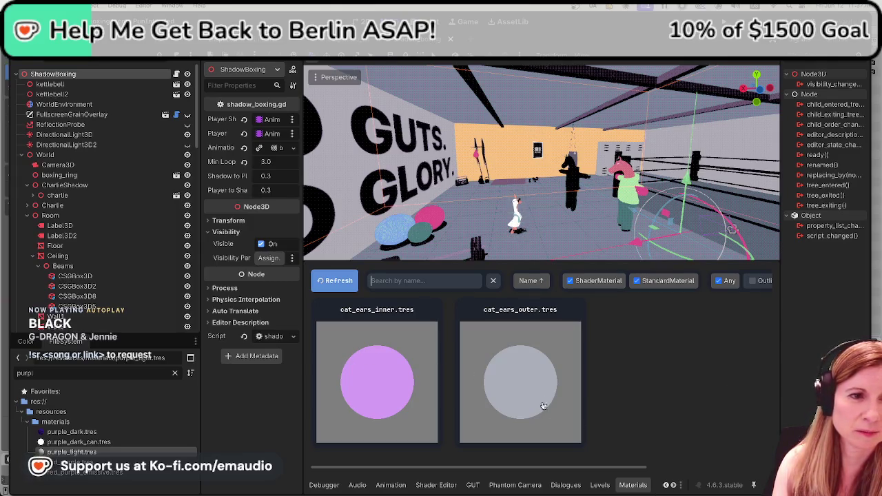
Open the Models panel listing imported models with triangle and vertex counts, and focus its name filter
scroll(503, 482, down, 1)
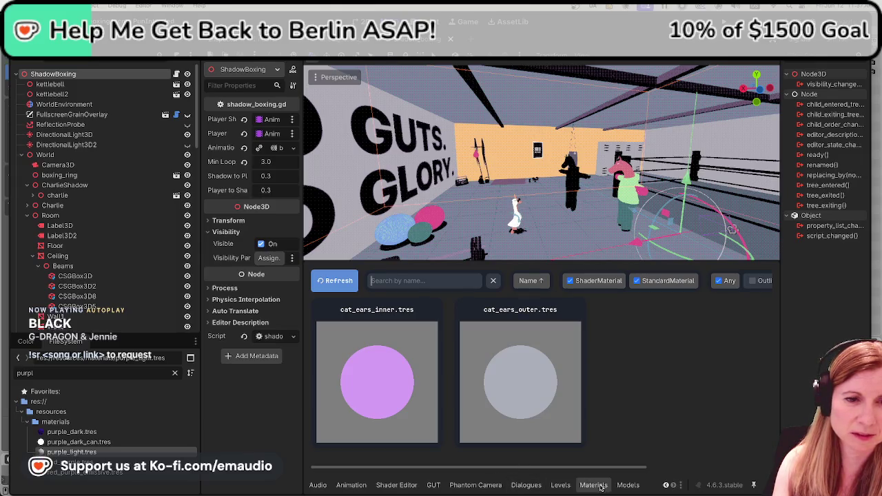
click(627, 486)
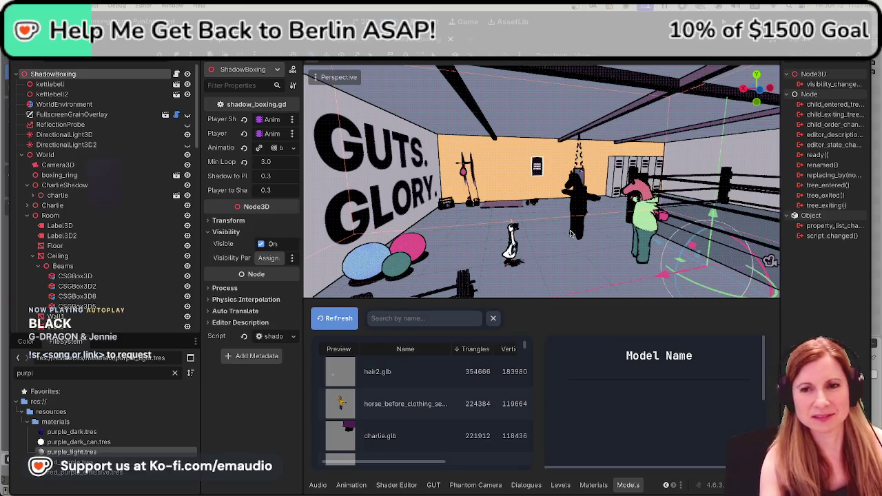
scroll(645, 226, up, 5)
scroll(644, 225, down, 5)
scroll(575, 181, down, 2)
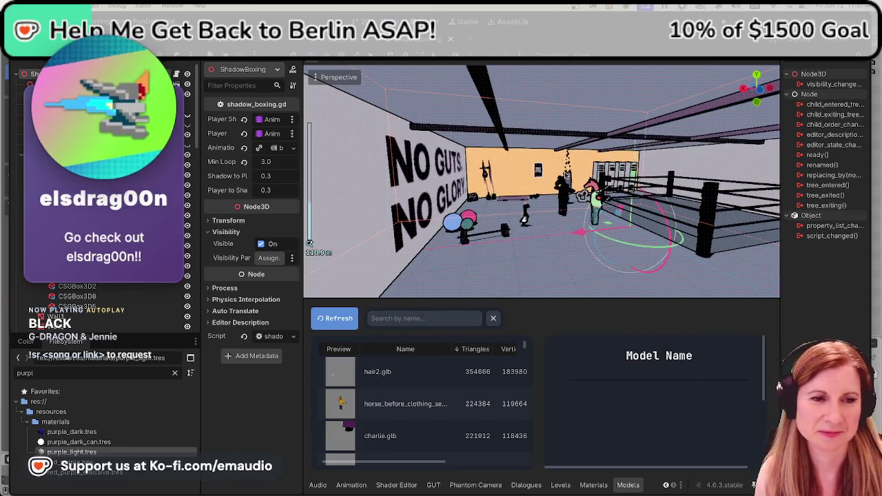
click(399, 318)
Filter models by 'cat', select cat_ears.glb and browse its band material choices without assigning one
text(cat)
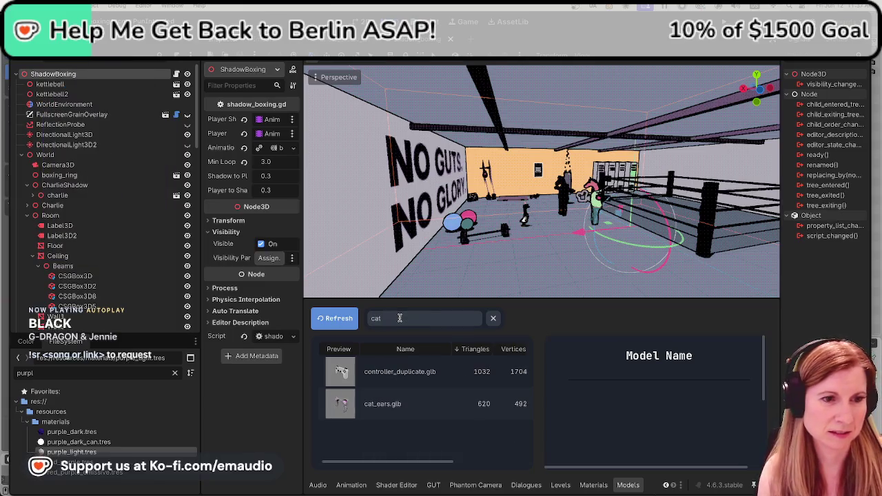
click(409, 401)
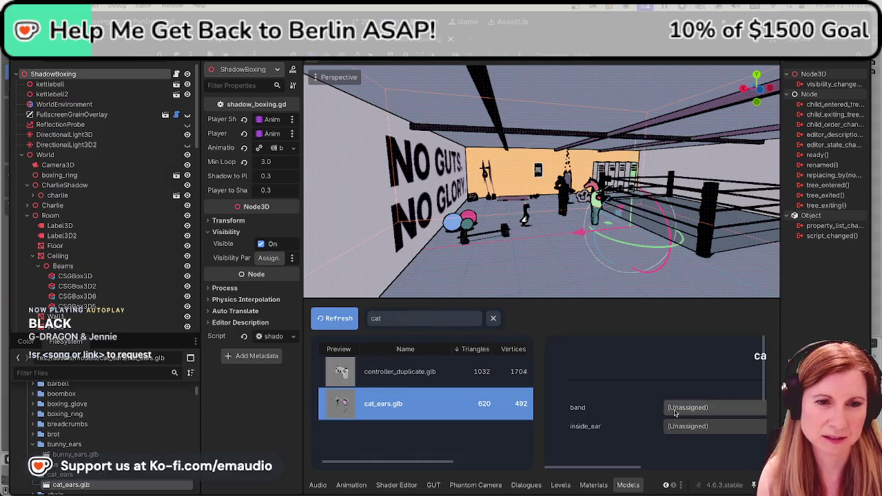
click(674, 411)
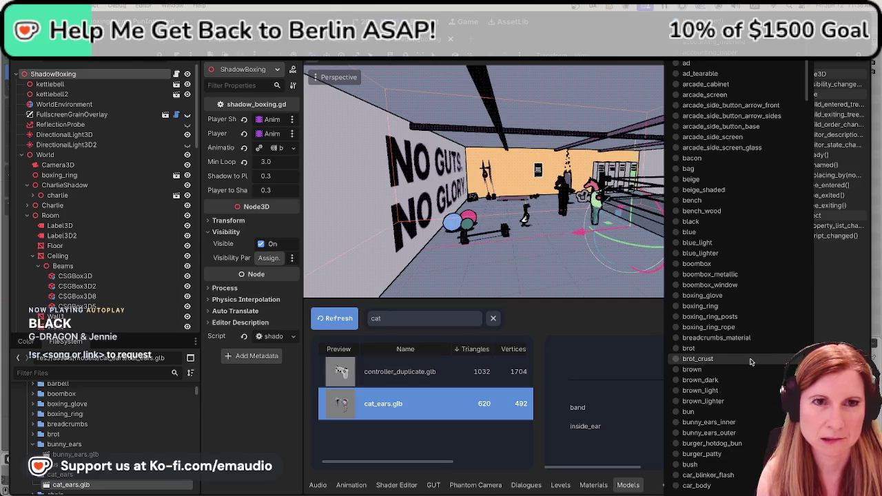
scroll(752, 361, down, 5)
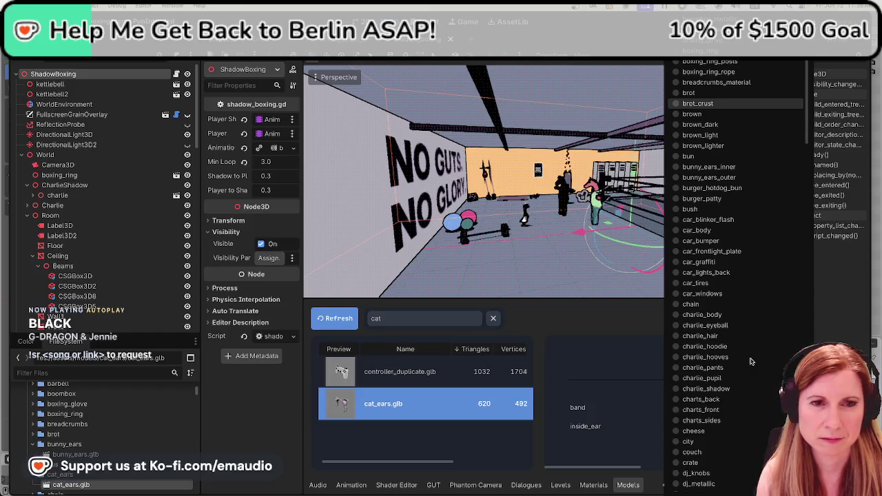
scroll(751, 361, down, 1)
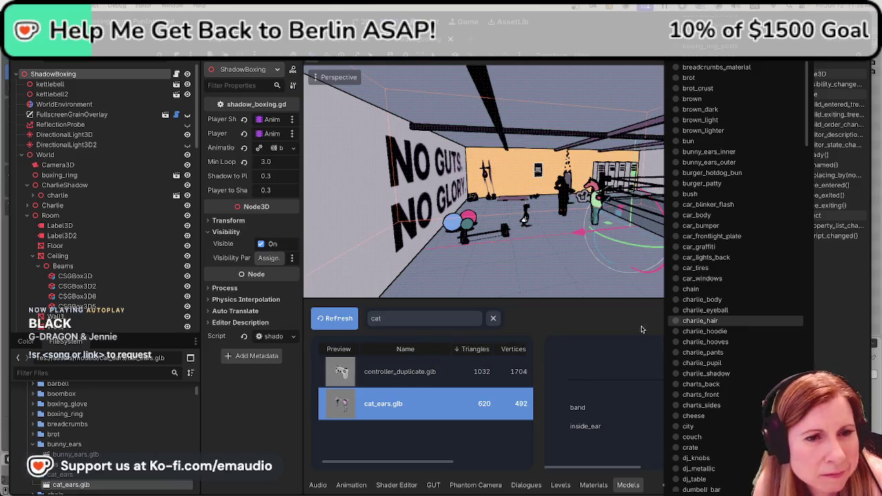
click(582, 326)
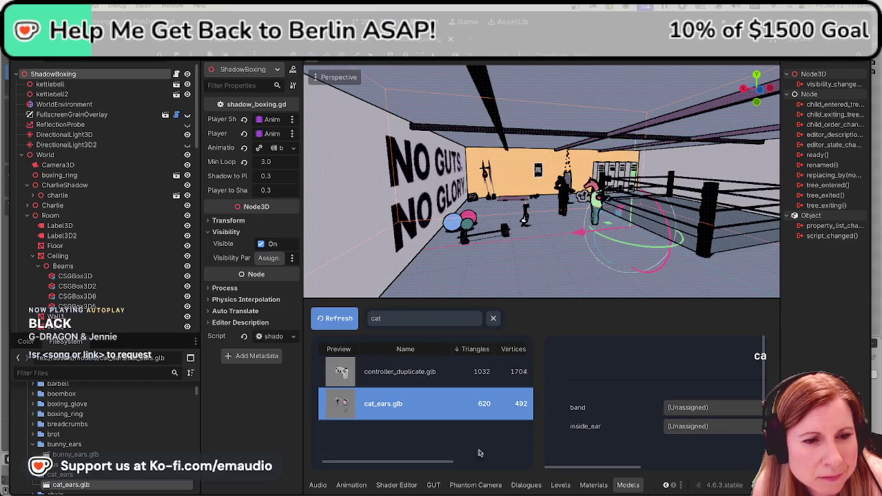
click(592, 485)
Select the cat_ears_inner.tres material, then return to the Models list and refresh it
click(371, 372)
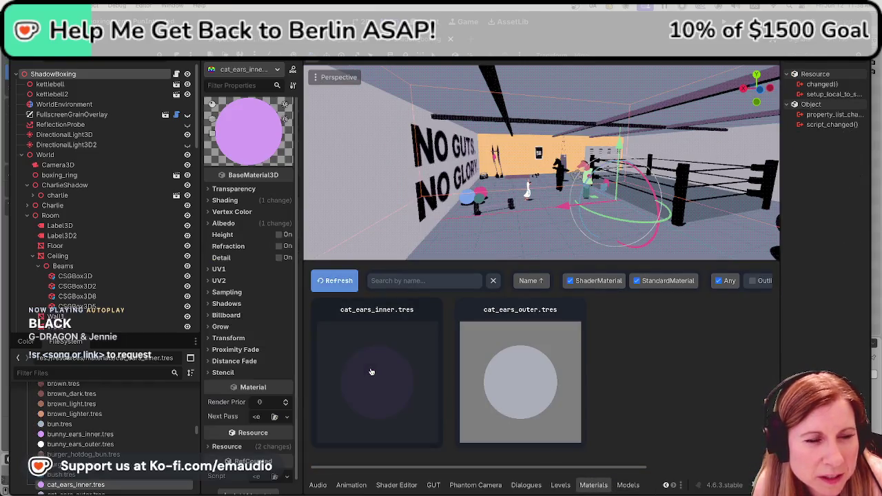
click(628, 485)
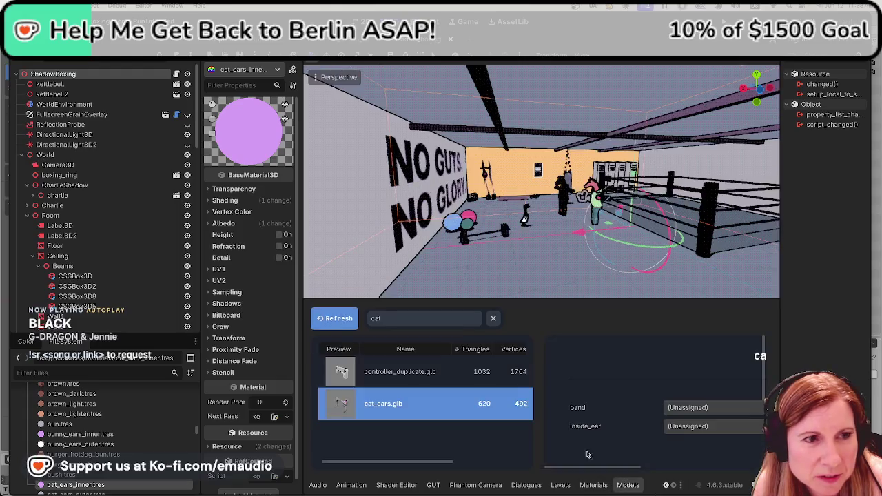
click(335, 319)
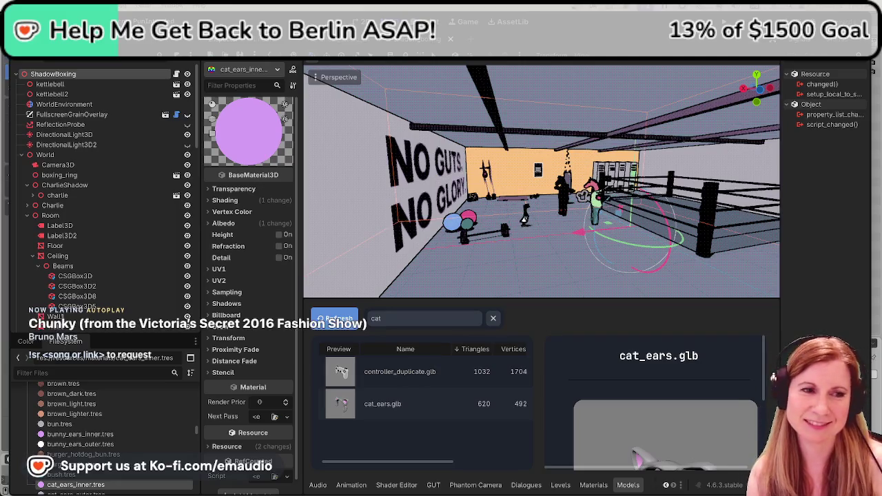
Select cat_ears.glb and assign the cat_ears_outer material to its band slot
click(400, 408)
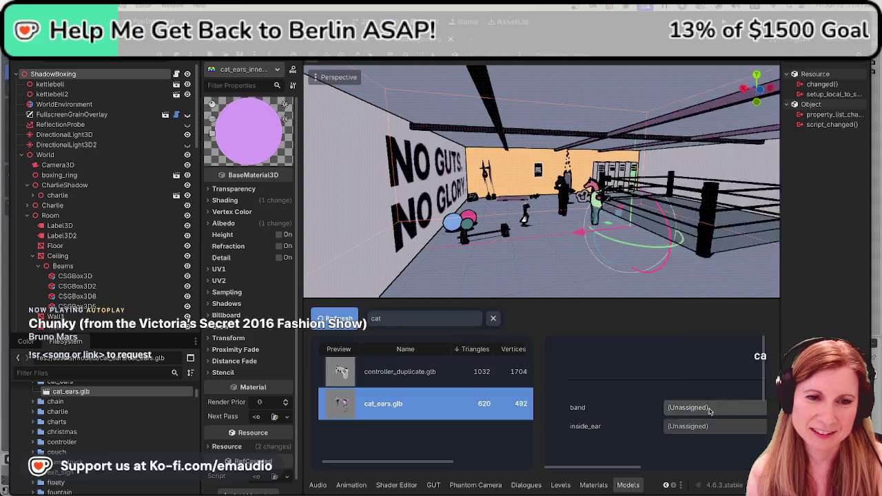
click(710, 409)
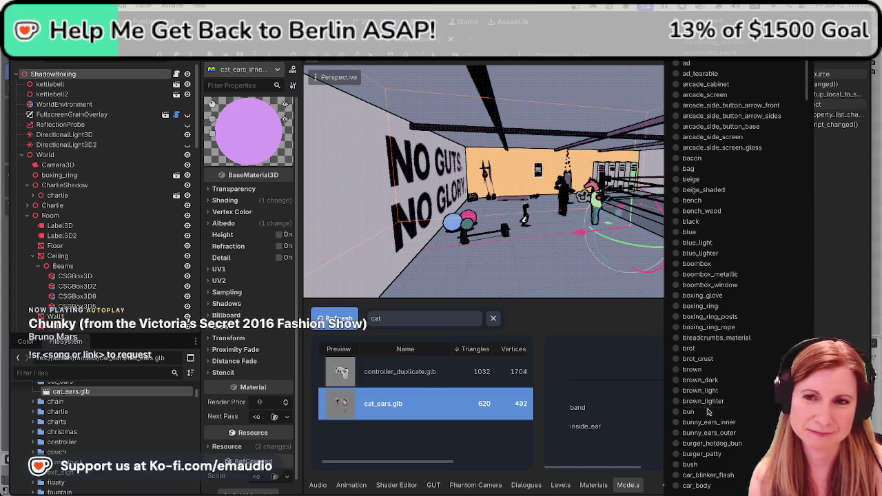
scroll(710, 411, down, 10)
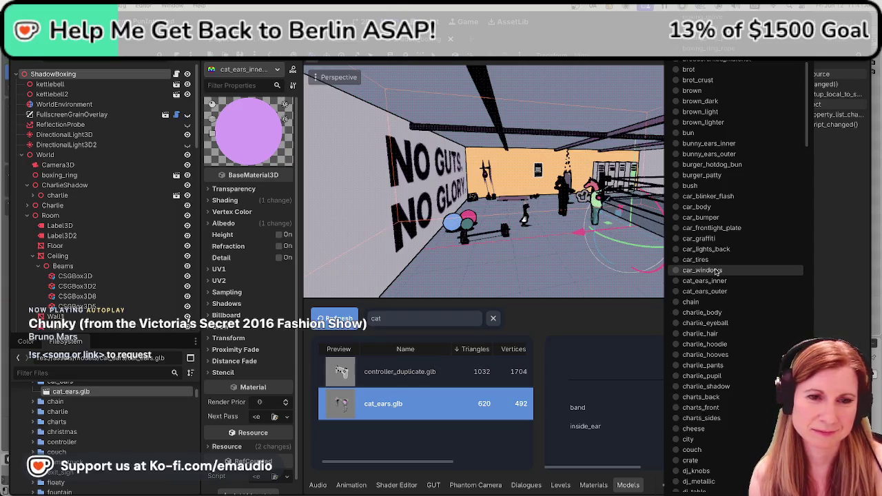
click(629, 336)
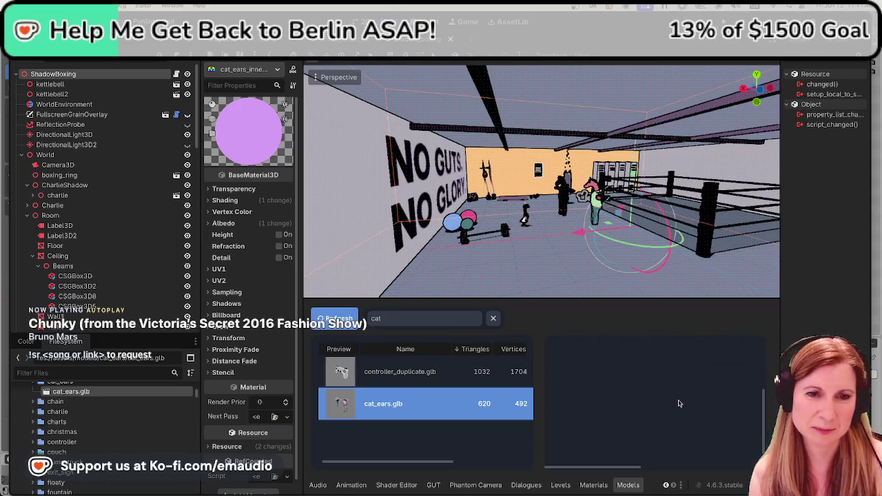
click(682, 407)
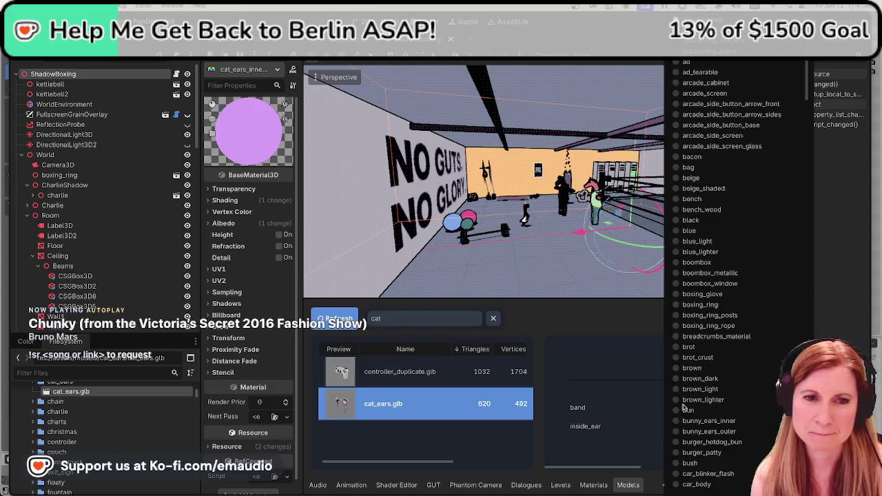
scroll(740, 453, down, 3)
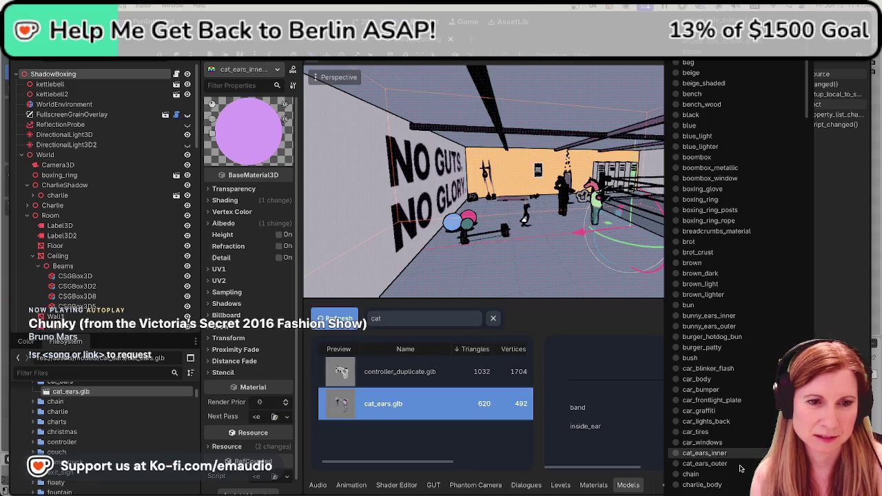
click(722, 465)
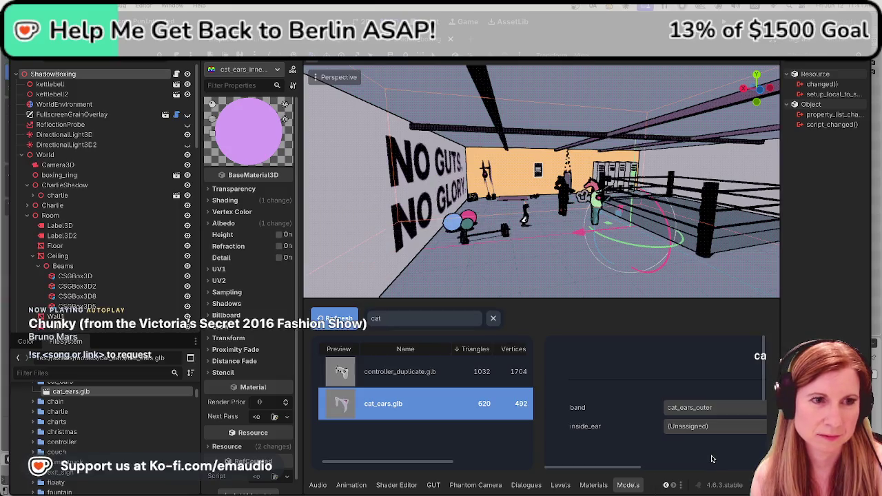
Assign cat_ears_inner to the inside_ear slot and switch to the PhotoStudioLOL scene
click(683, 424)
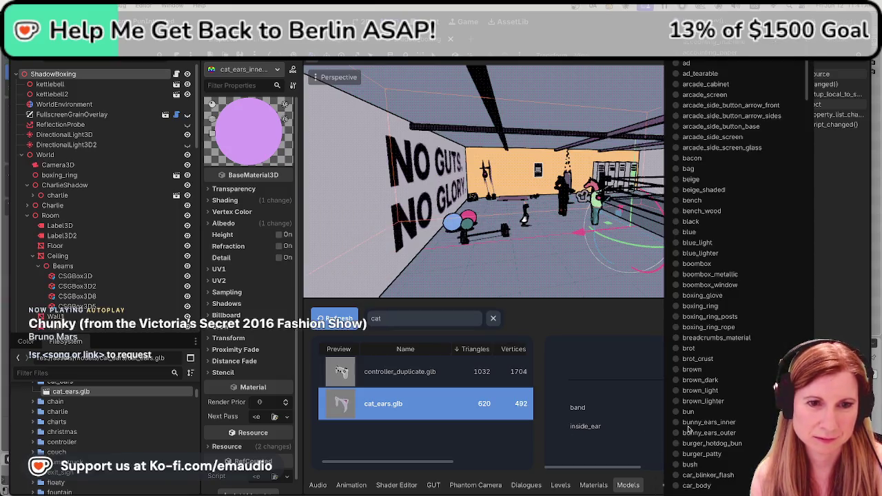
scroll(716, 423, down, 2)
click(721, 431)
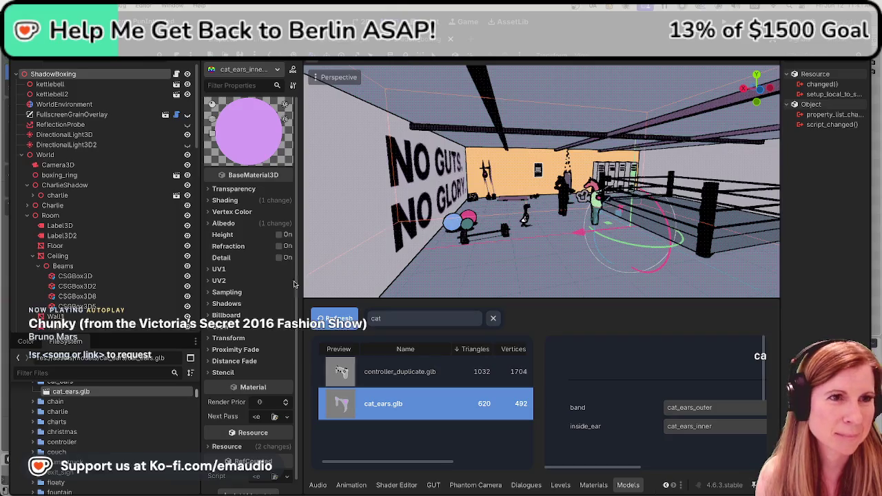
click(338, 46)
scroll(582, 131, up, 3)
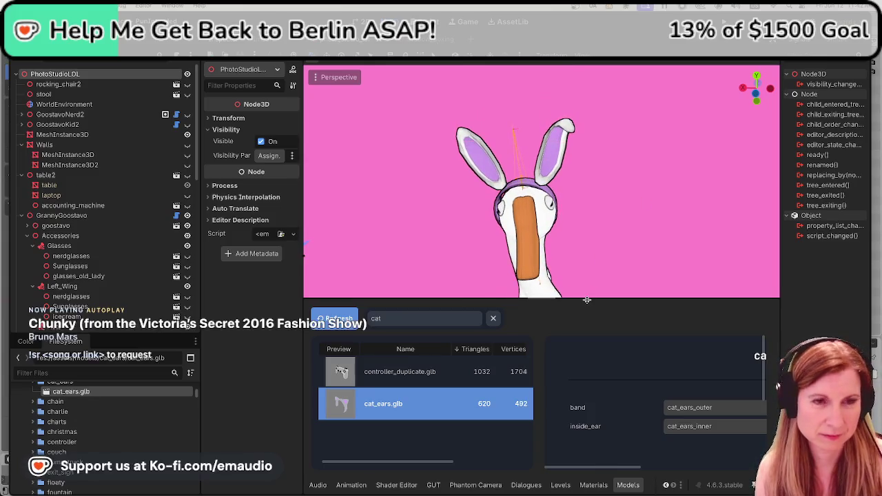
Hide the bottom panel and drag cat_ears.glb onto the Hats node, creating cat_ears2
key(ctrl+j)
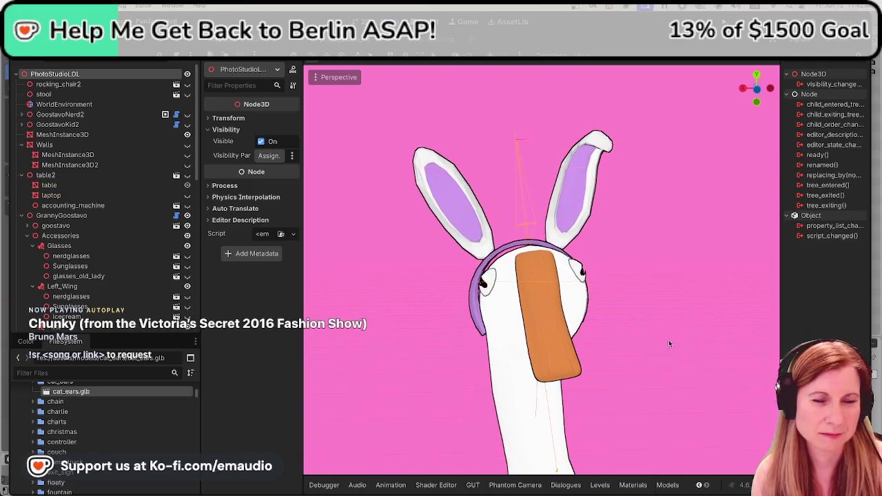
click(672, 317)
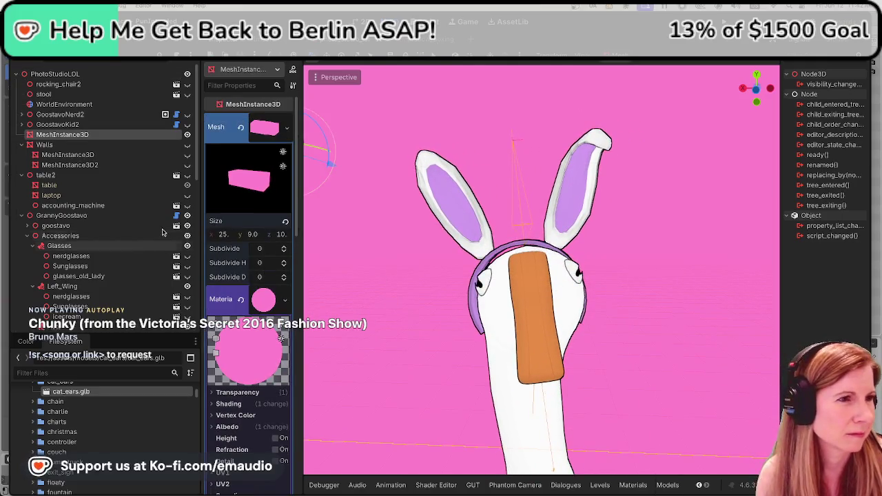
scroll(135, 220, down, 5)
scroll(130, 224, down, 8)
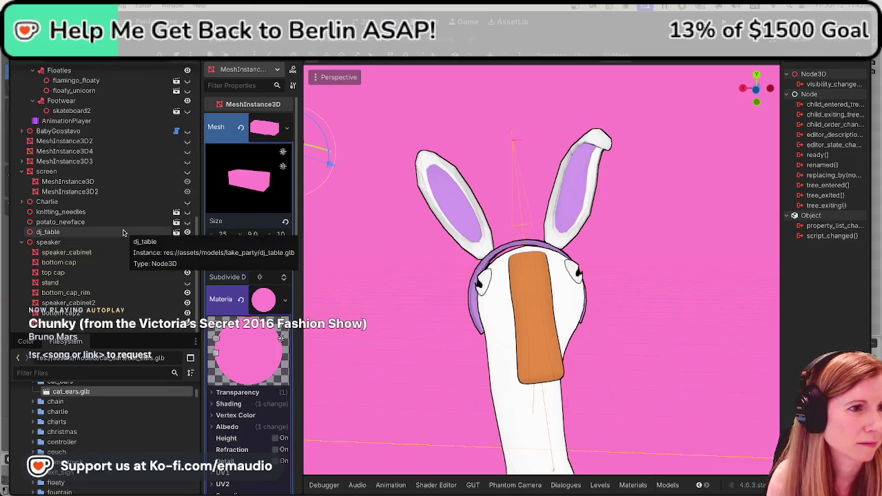
scroll(104, 238, up, 5)
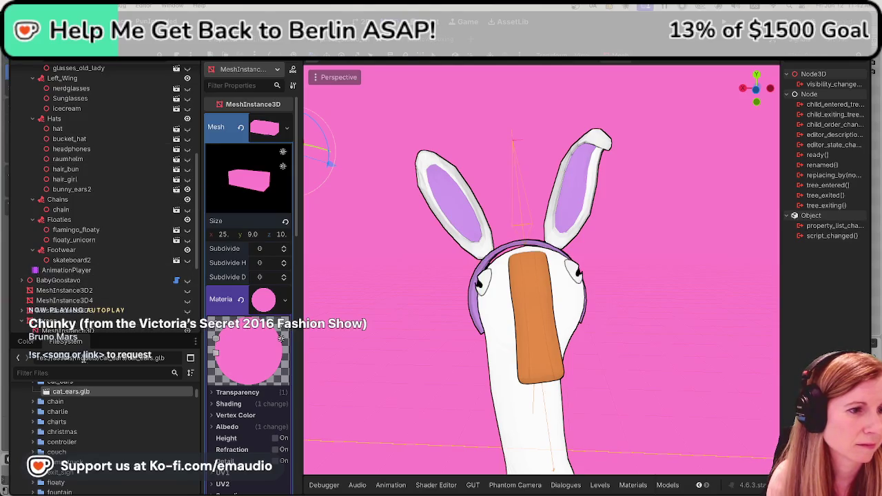
mouse_move(77, 393)
mouse_down()
mouse_move(58, 269)
mouse_move(57, 107)
mouse_up()
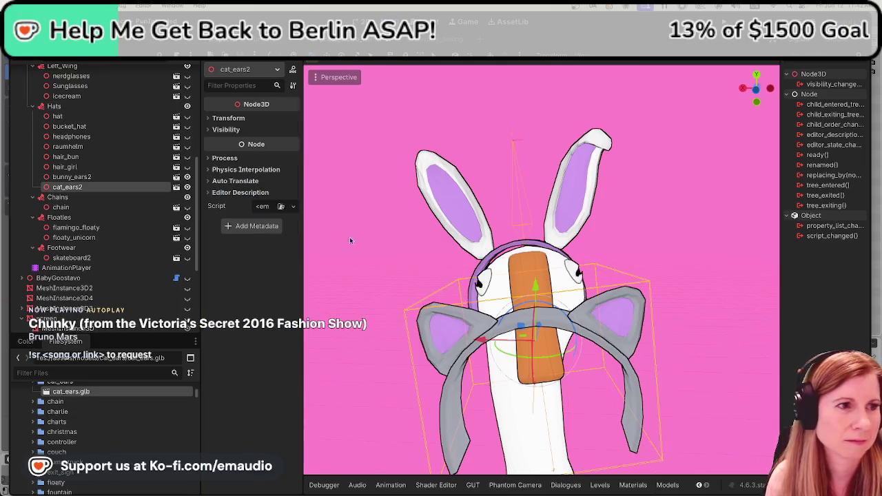
Hide the bunny ears and move cat_ears2 onto the goose's head, undoing a stray X-axis slide
click(188, 177)
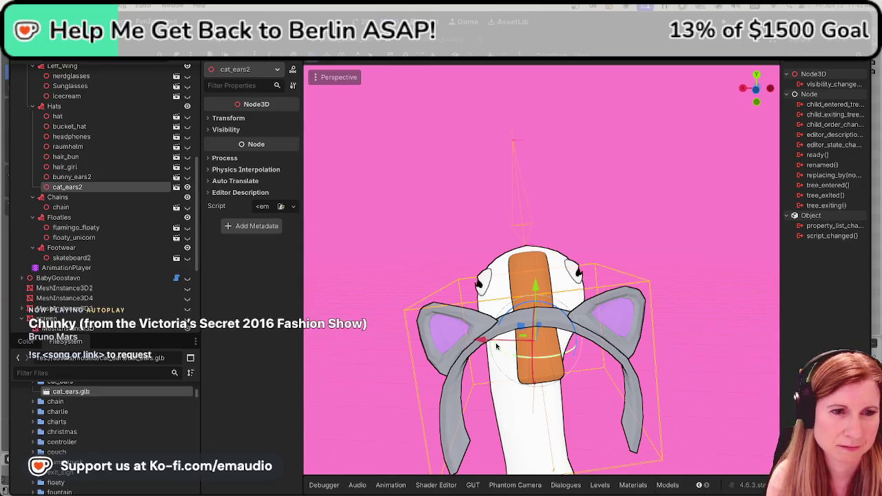
mouse_move(541, 330)
mouse_down()
mouse_move(538, 265)
mouse_move(560, 302)
mouse_up()
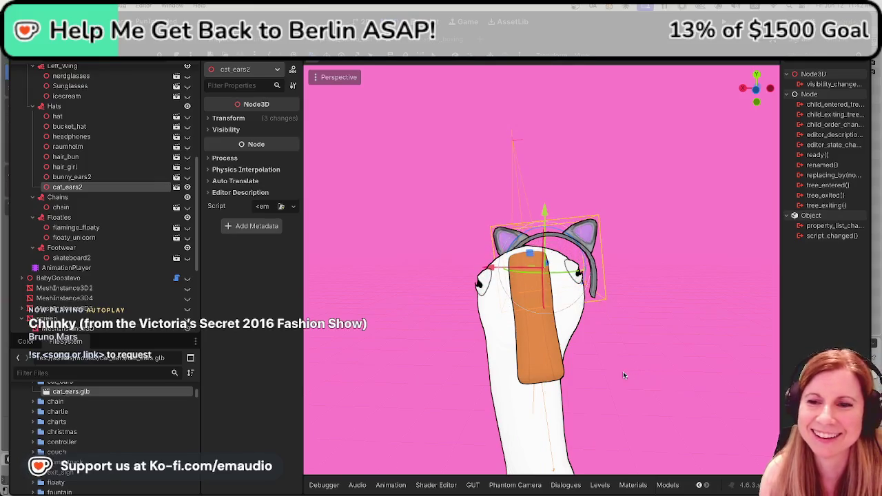
scroll(623, 371, right, 10)
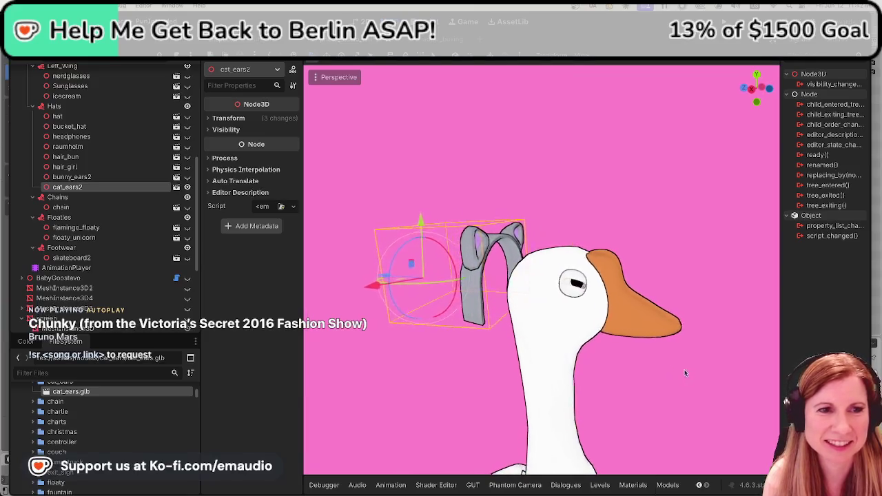
drag(399, 283, 471, 295)
key(ctrl+z)
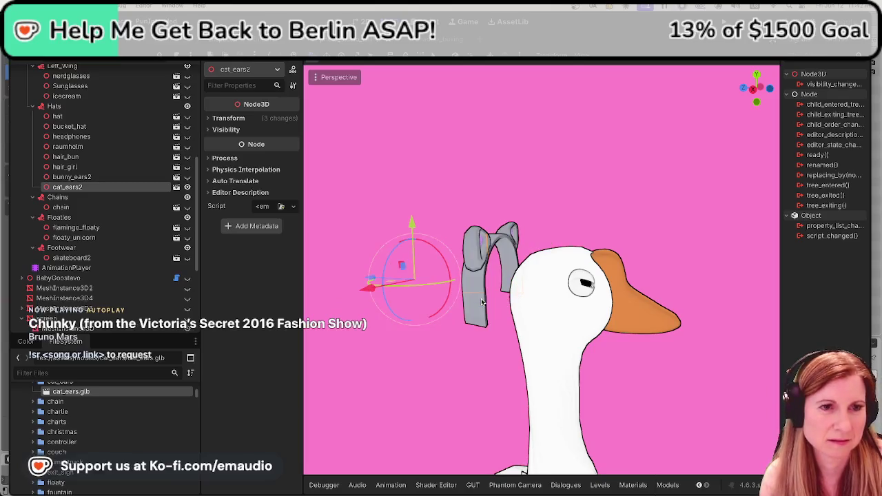
scroll(578, 353, left, 15)
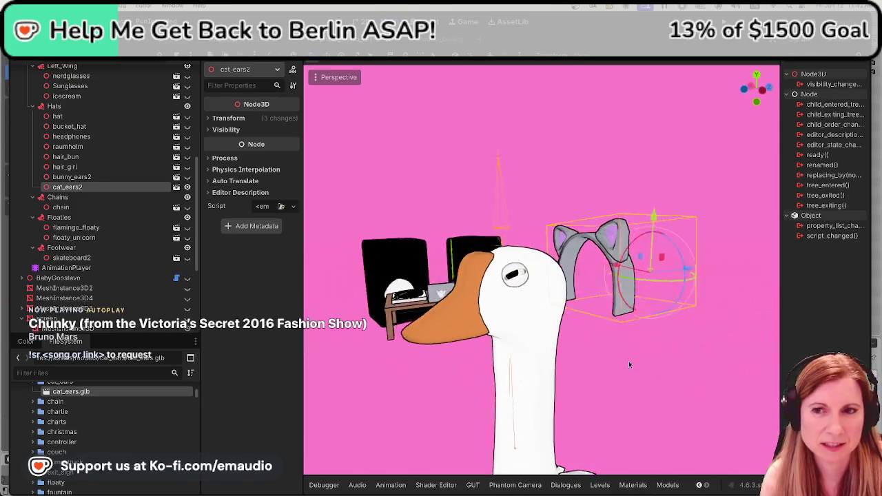
scroll(603, 367, down, 2)
mouse_move(641, 332)
mouse_down()
mouse_move(730, 297)
mouse_move(658, 290)
mouse_move(665, 294)
mouse_move(561, 328)
mouse_move(599, 326)
mouse_up()
mouse_move(522, 289)
mouse_down()
mouse_move(537, 192)
mouse_move(534, 215)
mouse_up()
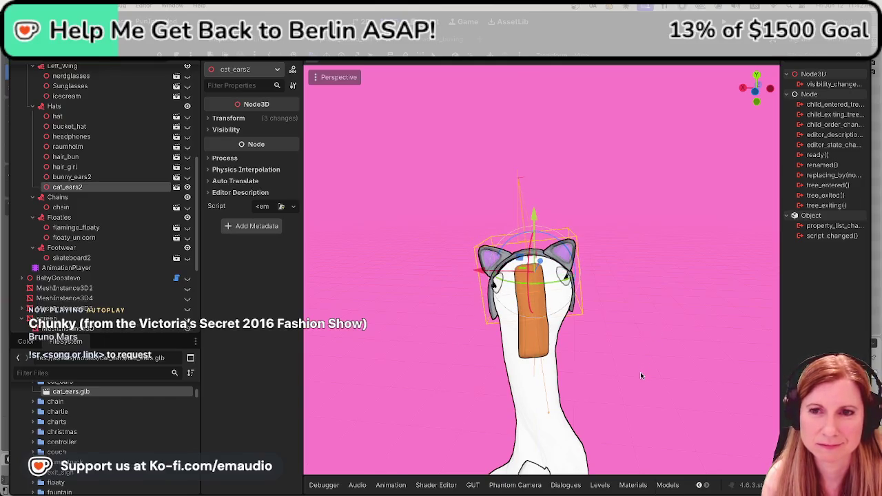
Check the headband from side views and tilt cat_ears2 slightly to fit the head
click(630, 336)
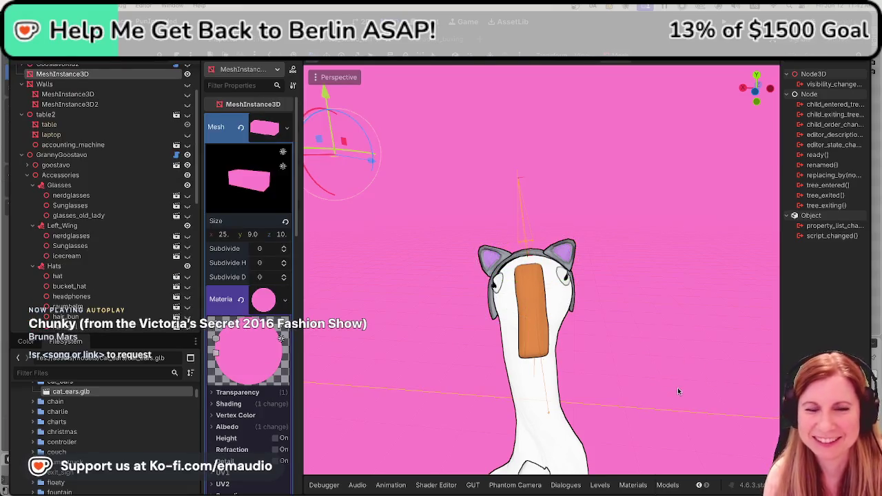
mouse_move(713, 373)
mouse_down()
mouse_move(505, 377)
mouse_move(372, 359)
mouse_move(604, 330)
mouse_move(696, 353)
mouse_move(617, 353)
mouse_move(729, 348)
mouse_move(573, 312)
mouse_up()
click(559, 307)
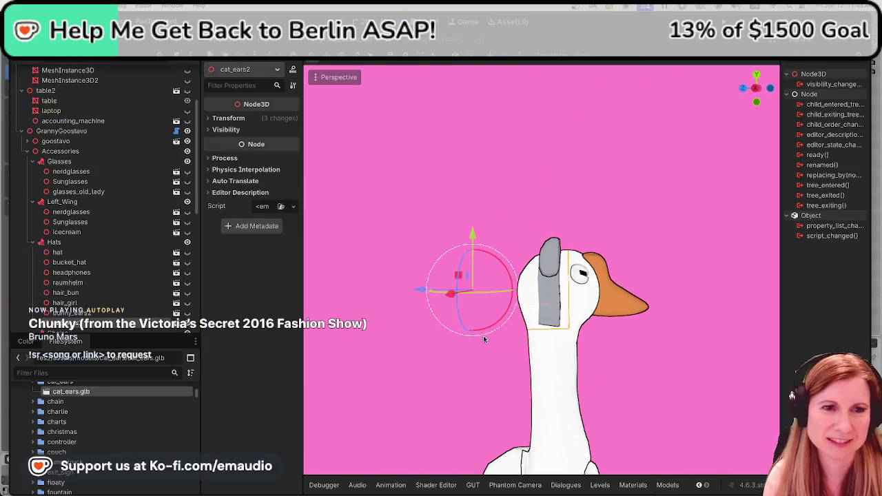
drag(483, 336, 498, 339)
scroll(560, 345, up, 5)
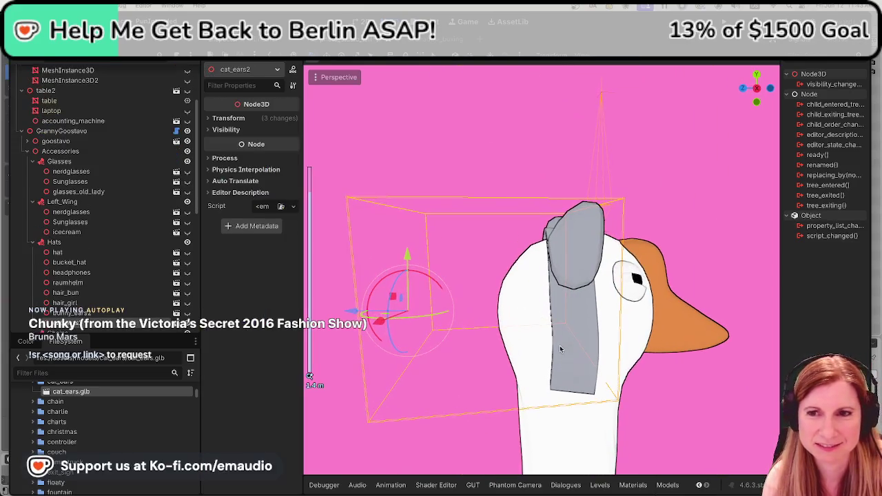
mouse_move(575, 372)
mouse_down()
mouse_move(616, 394)
mouse_move(547, 400)
mouse_move(551, 383)
mouse_up()
scroll(552, 382, down, 4)
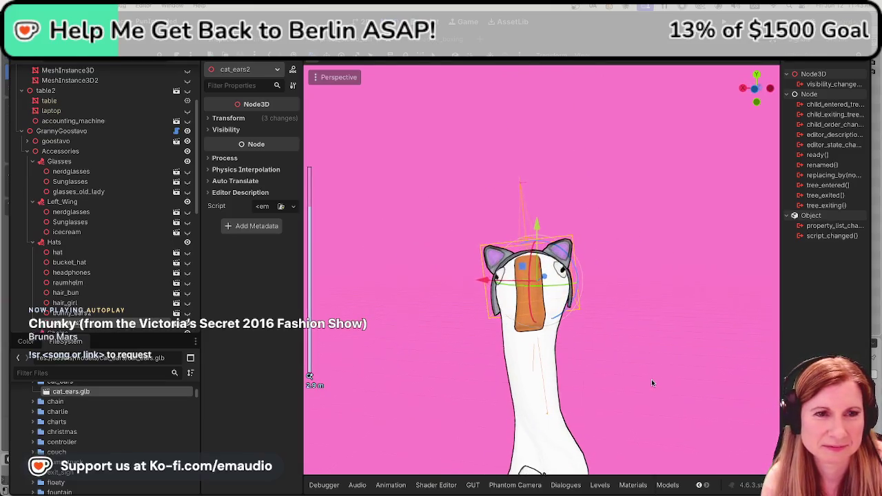
click(634, 343)
mouse_move(635, 343)
mouse_down()
mouse_move(616, 370)
mouse_move(472, 383)
mouse_move(590, 380)
mouse_move(700, 359)
mouse_move(690, 370)
mouse_move(599, 364)
mouse_move(538, 358)
mouse_move(482, 333)
mouse_move(304, 320)
mouse_move(377, 376)
mouse_move(363, 419)
mouse_move(415, 417)
mouse_up()
click(482, 333)
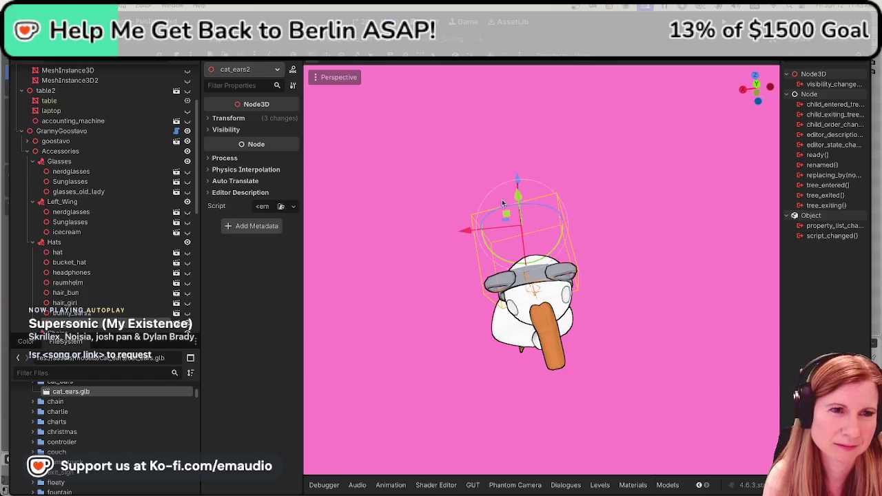
drag(483, 205, 465, 232)
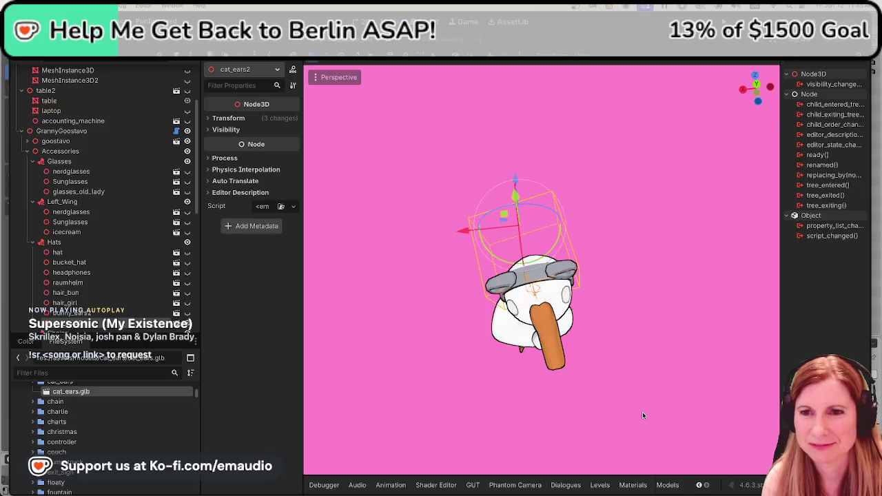
drag(654, 396, 642, 298)
click(641, 297)
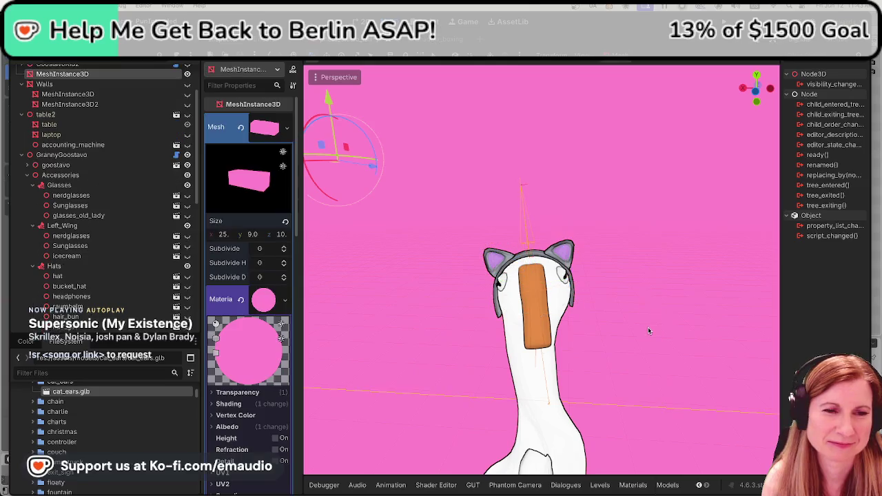
Save the goose scene with Ctrl+S and launch the project with F5
mouse_move(569, 370)
mouse_down()
mouse_move(443, 335)
mouse_move(321, 330)
mouse_move(669, 325)
mouse_move(497, 356)
mouse_move(613, 355)
mouse_move(573, 368)
mouse_move(610, 376)
mouse_up()
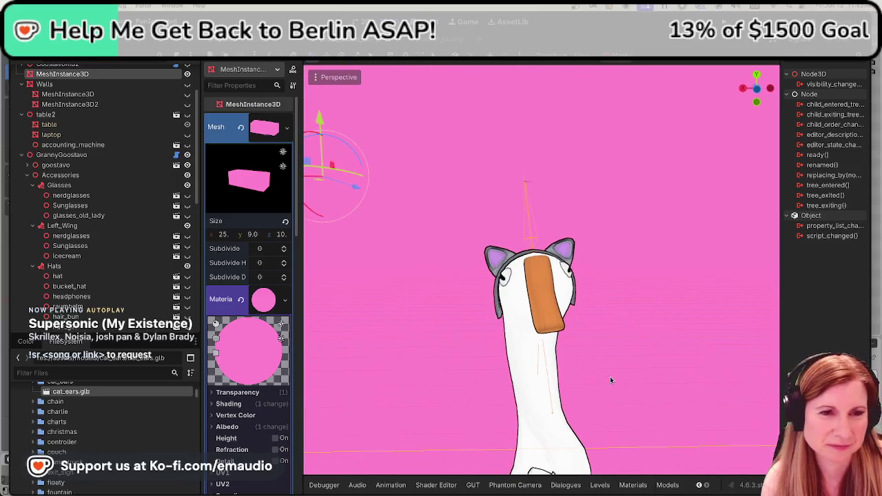
key(ctrl+s)
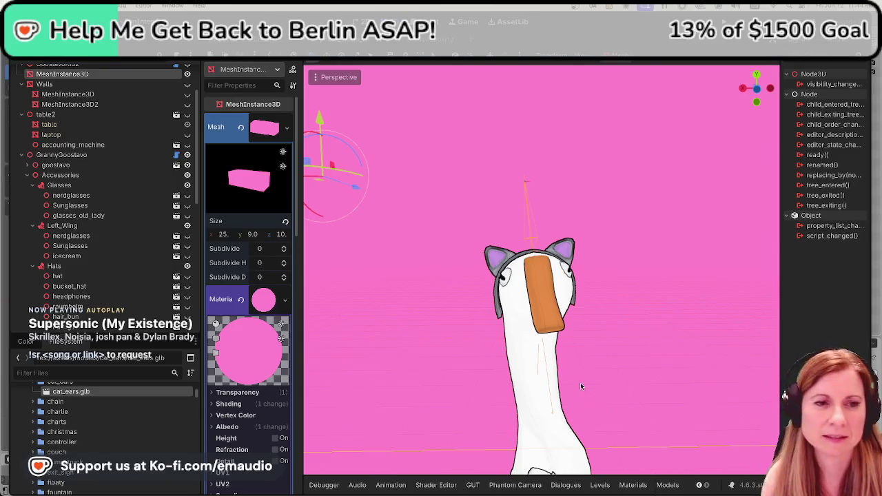
scroll(659, 376, left, 5)
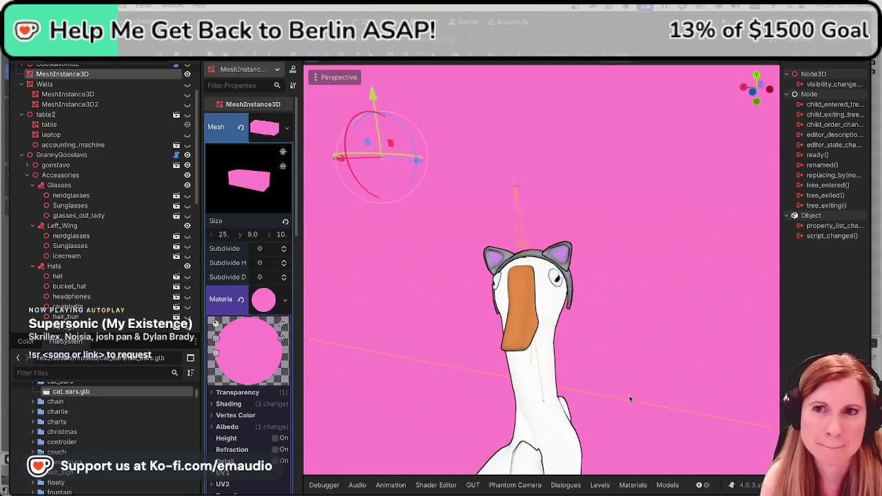
scroll(556, 394, left, 5)
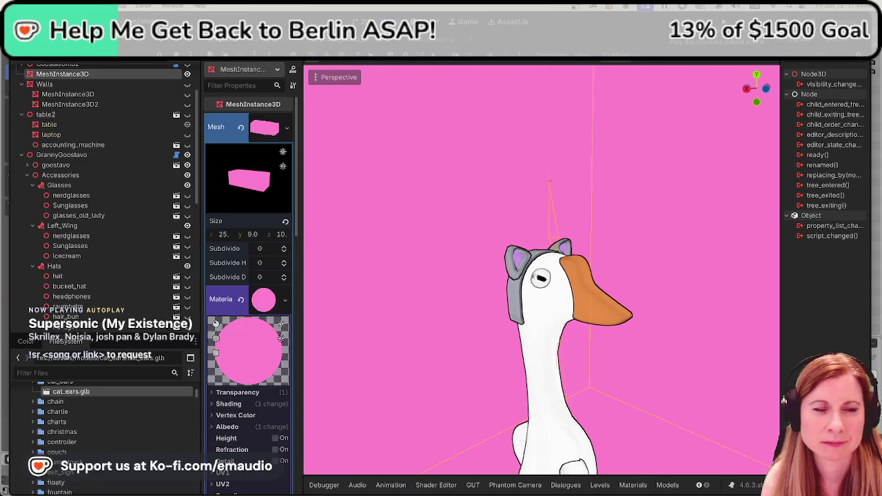
key(F5)
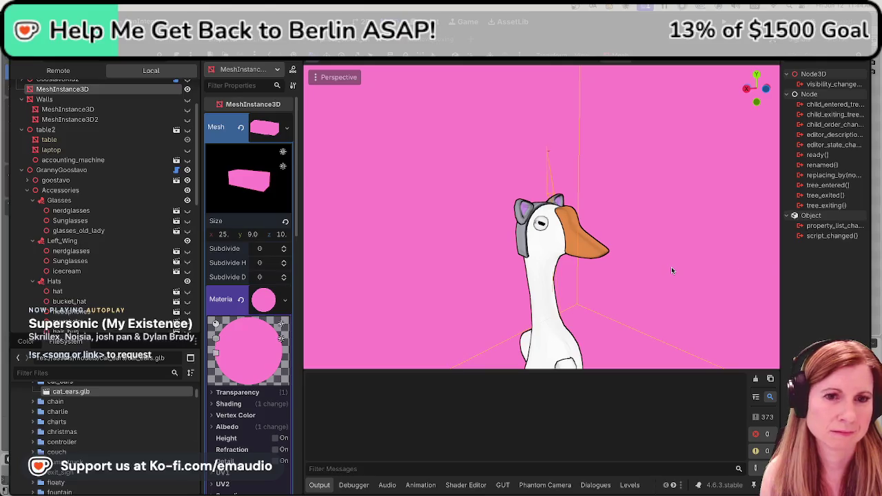
Fly the game's camera through the pink room toward the DJ table, then stop the game with F8
key(F5)
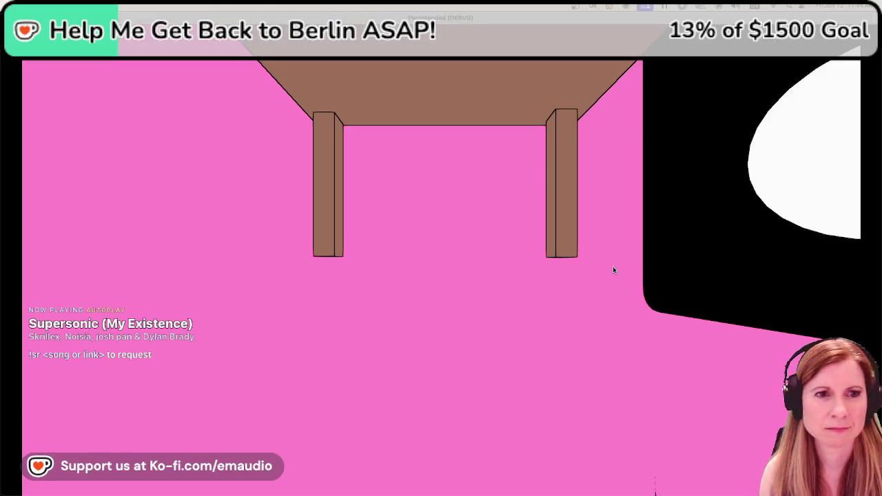
click(562, 266)
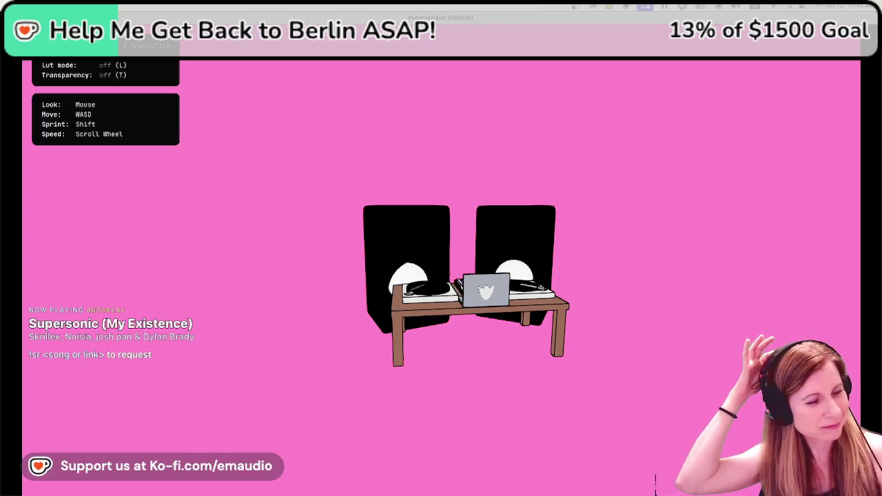
key(w)
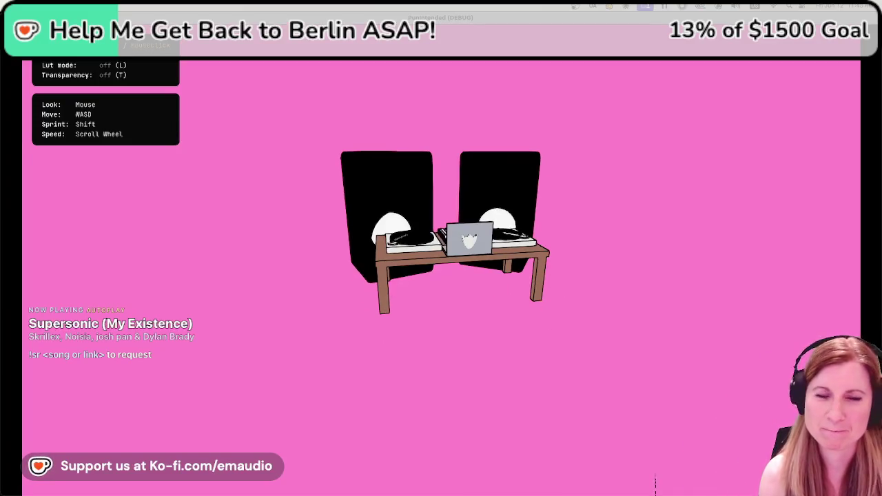
key(Escape)
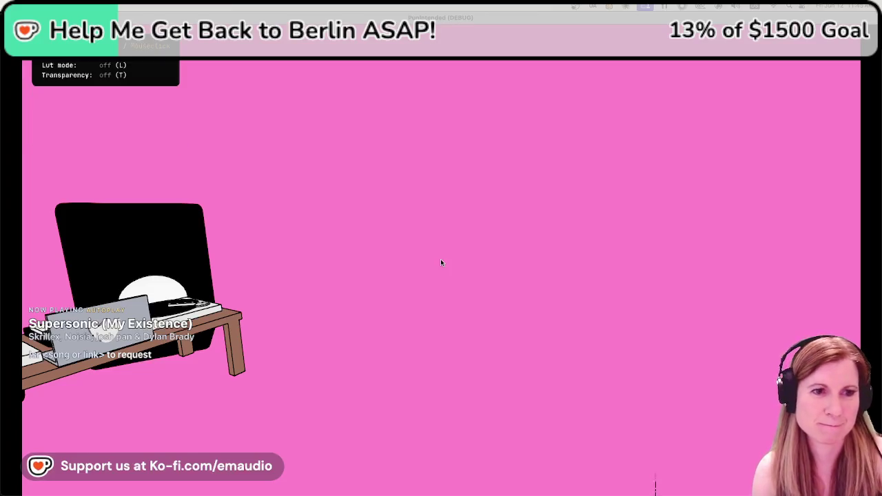
key(F8)
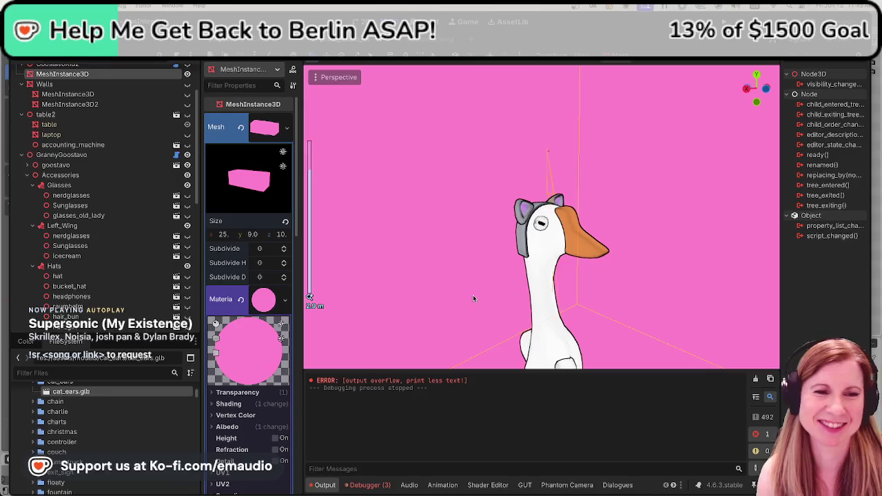
scroll(473, 297, down, 6)
scroll(421, 263, up, 5)
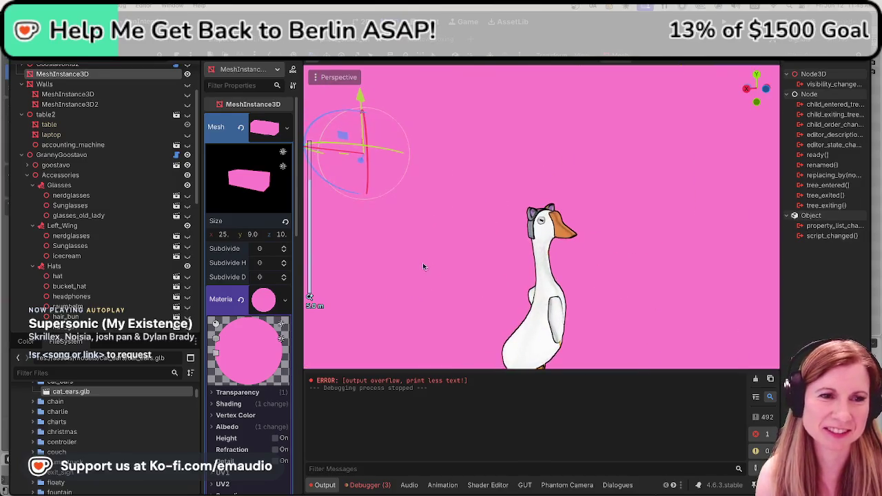
drag(370, 264, 743, 275)
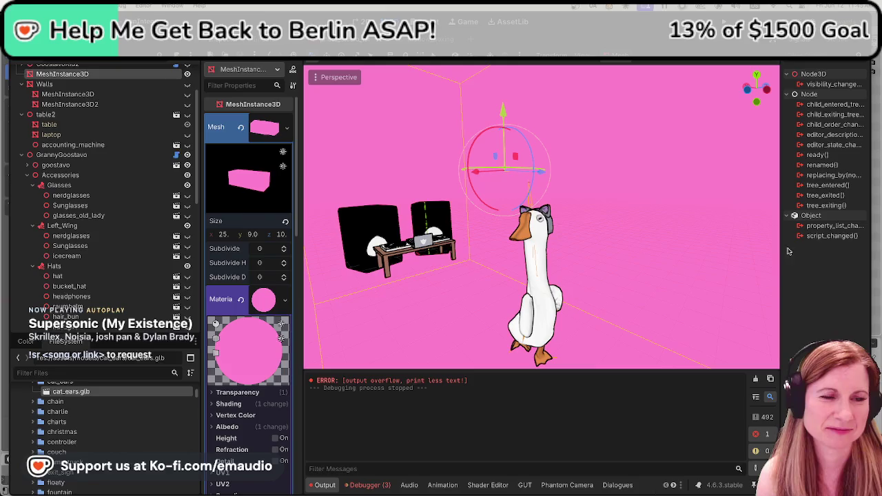
scroll(405, 230, up, 4)
mouse_move(405, 230)
mouse_down()
mouse_move(528, 271)
mouse_move(365, 255)
mouse_move(585, 262)
mouse_up()
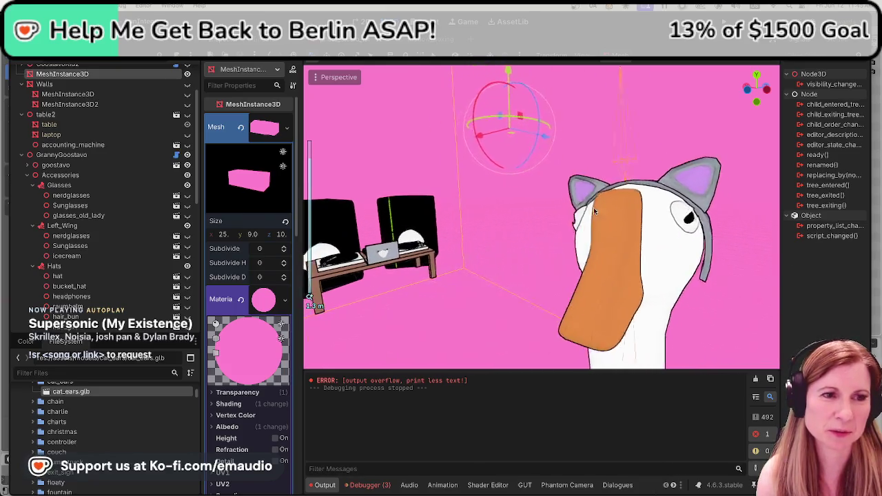
drag(642, 286, 680, 299)
mouse_move(725, 240)
mouse_down()
mouse_move(613, 246)
mouse_move(581, 305)
mouse_move(574, 301)
mouse_move(602, 296)
mouse_move(565, 331)
mouse_move(655, 234)
mouse_move(646, 241)
mouse_move(675, 296)
mouse_move(648, 316)
mouse_up()
scroll(648, 317, up, 3)
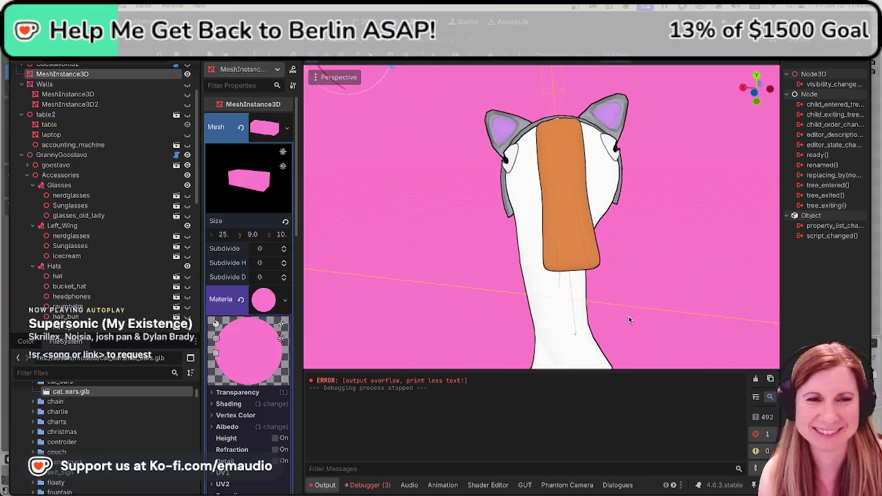
drag(623, 313, 620, 328)
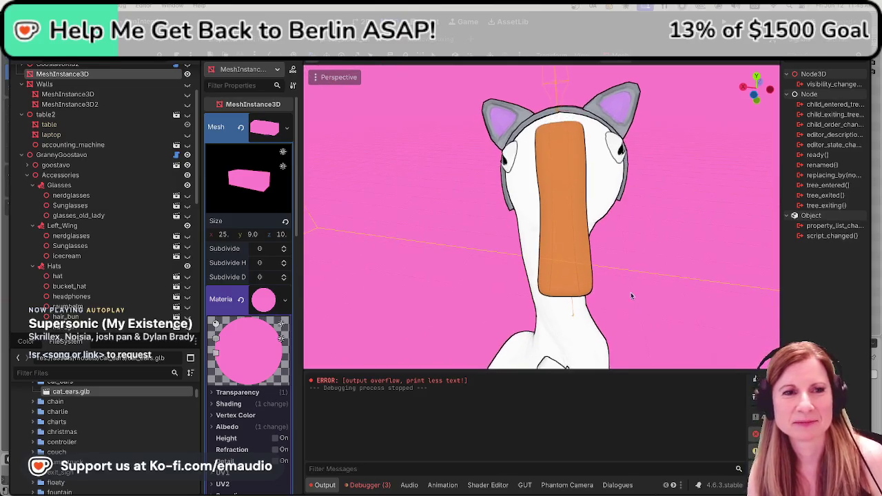
scroll(630, 294, down, 5)
scroll(624, 274, up, 3)
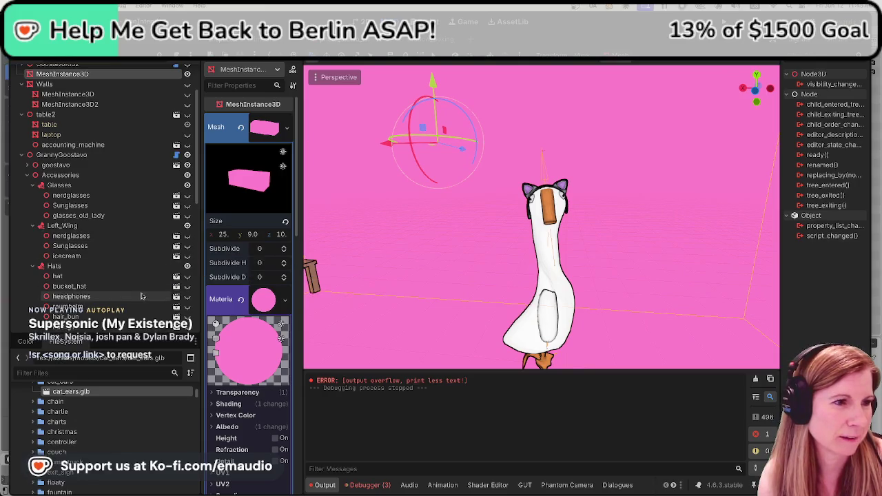
Select cat_ears2 under Hats and make it visible alongside the long blonde hair
click(186, 329)
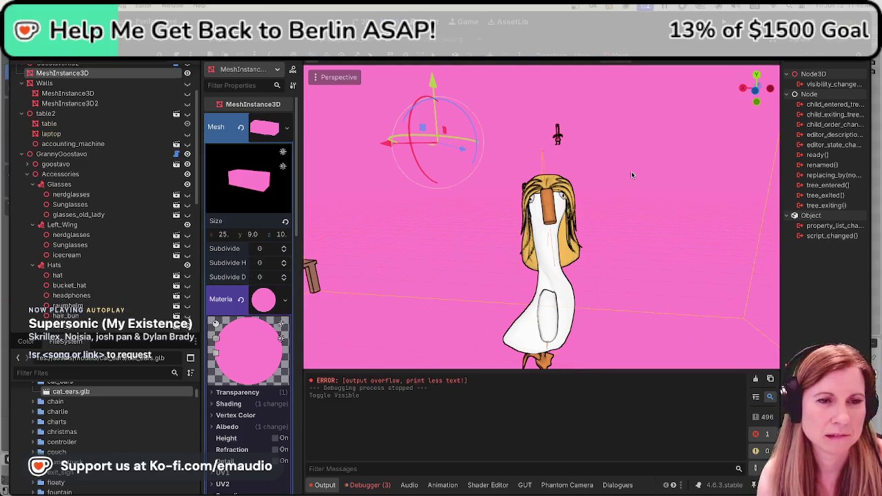
scroll(126, 300, down, 1)
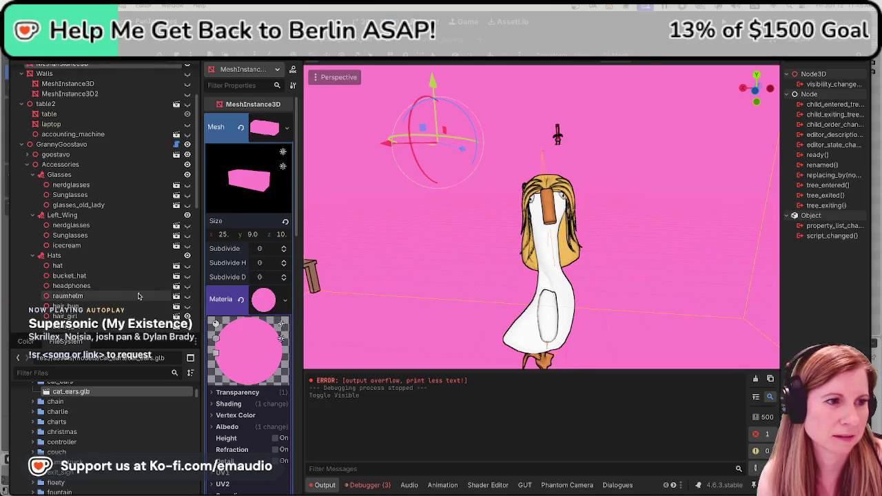
scroll(136, 298, down, 1)
scroll(138, 297, down, 1)
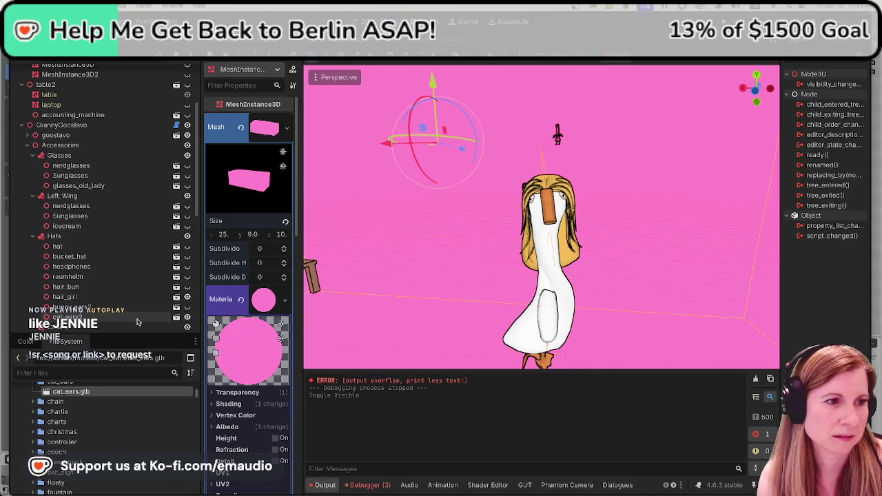
click(137, 320)
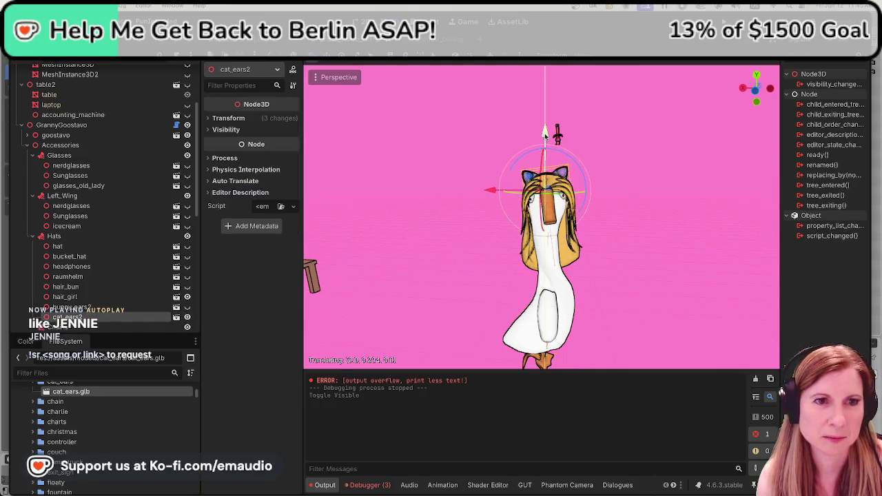
click(410, 299)
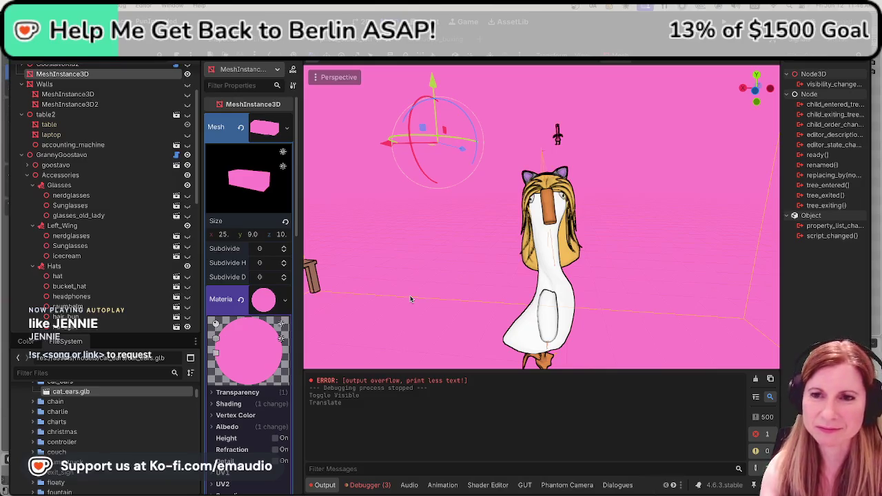
Inspect the cat ears from behind and front, then save photo_studio_lol.tscn
drag(470, 283, 671, 275)
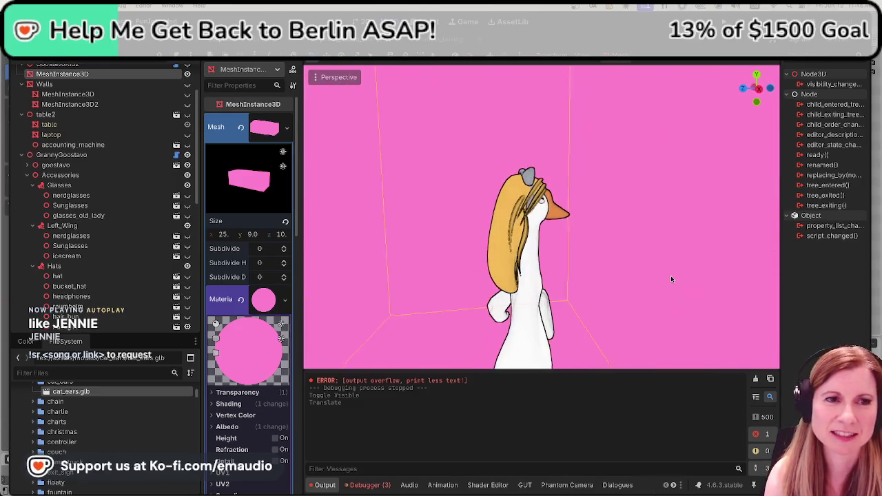
mouse_move(419, 272)
mouse_down()
mouse_move(557, 280)
mouse_move(610, 300)
mouse_move(633, 287)
mouse_move(683, 286)
mouse_up()
scroll(683, 287, up, 5)
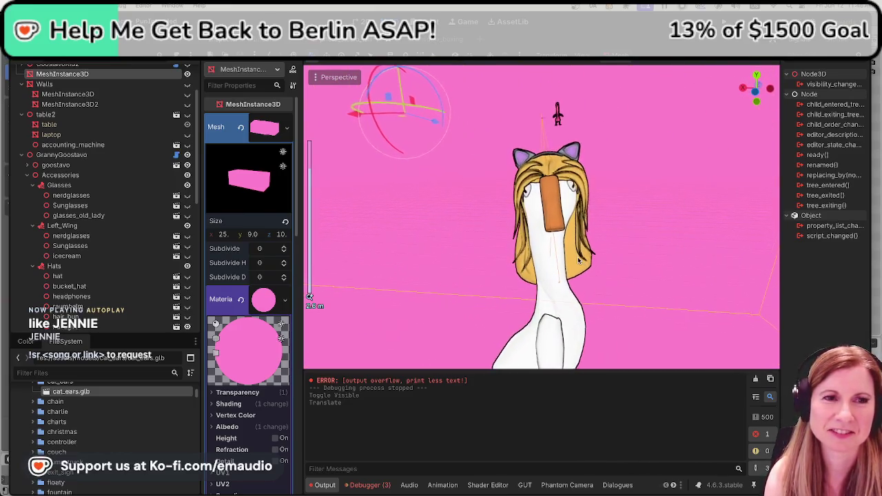
key(ctrl+s)
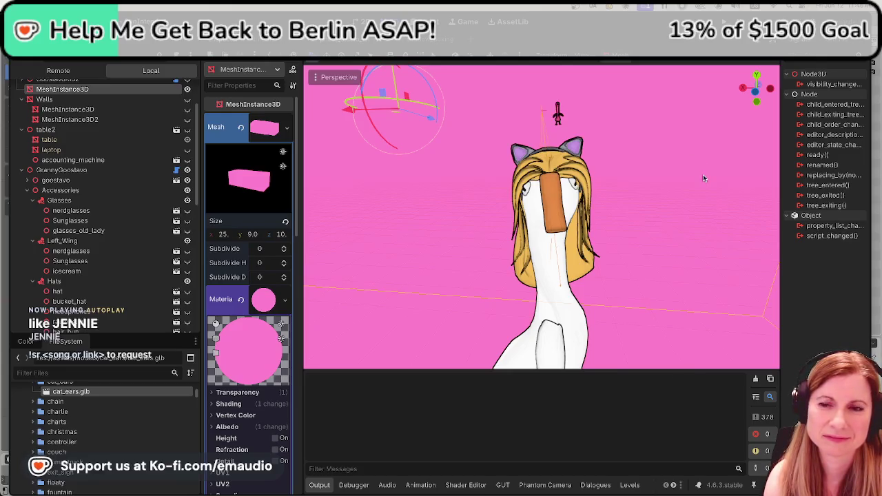
key(F5)
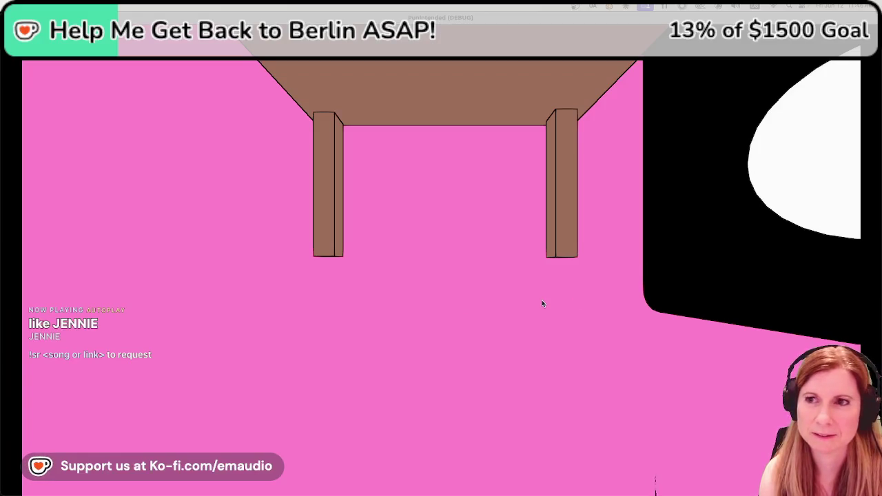
click(507, 285)
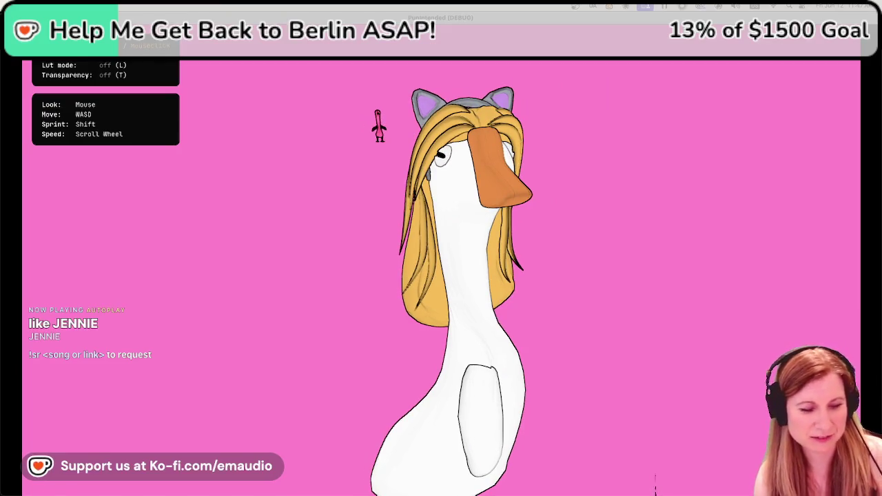
key(Escape)
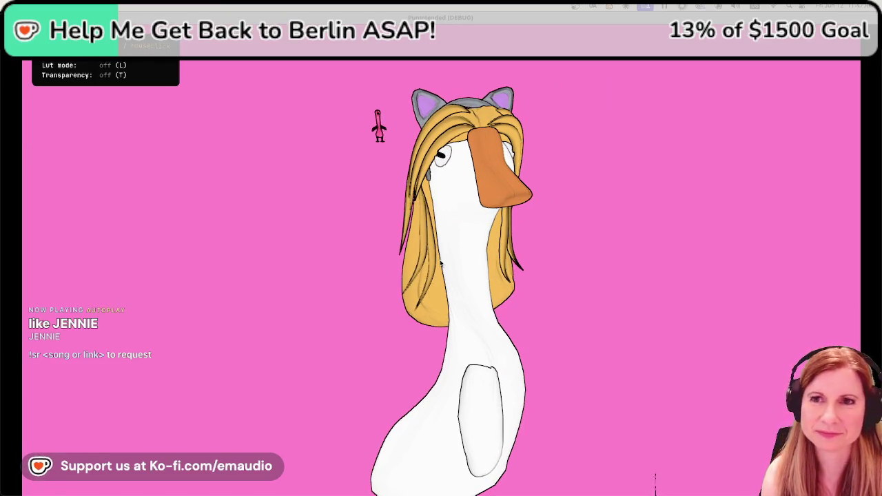
key(F8)
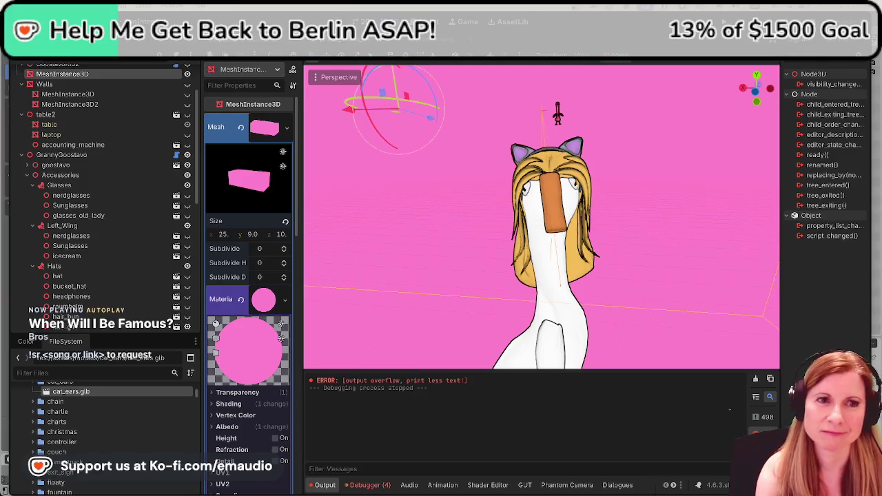
Bring up the cat_ears model in Blender briefly, then return to the goose scene in Godot
mouse_move(441, 491)
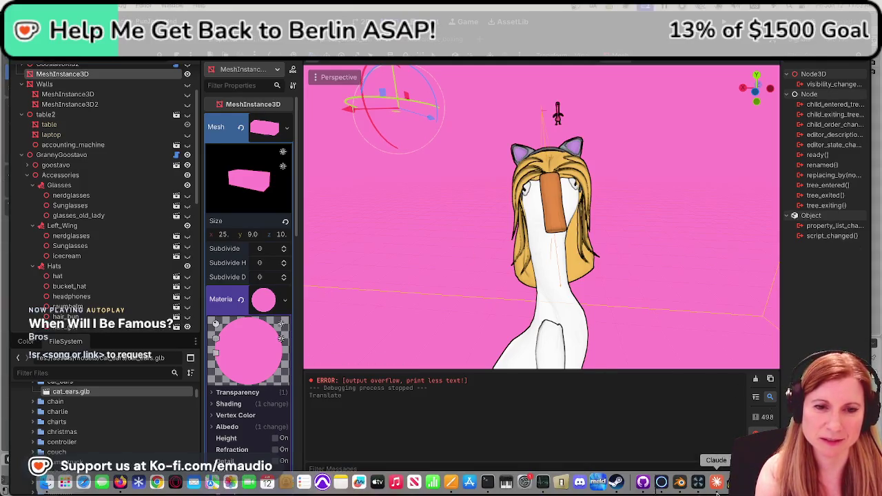
click(679, 482)
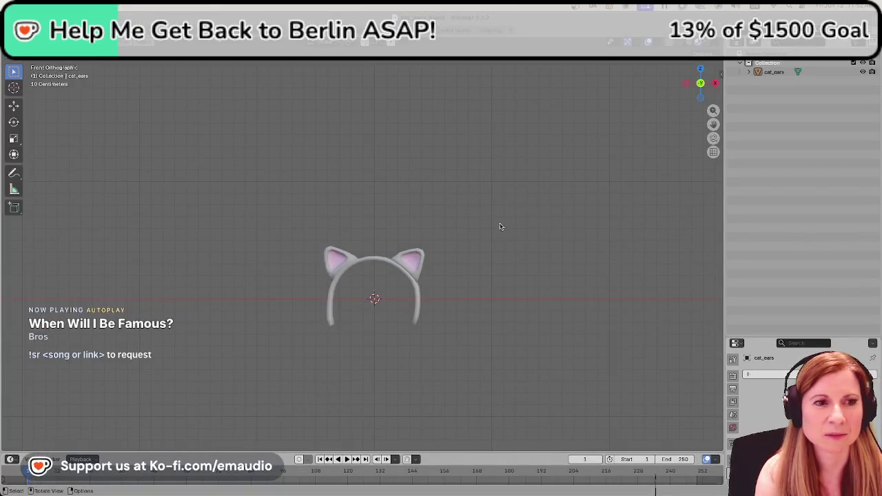
scroll(499, 225, down, 8)
scroll(455, 241, up, 6)
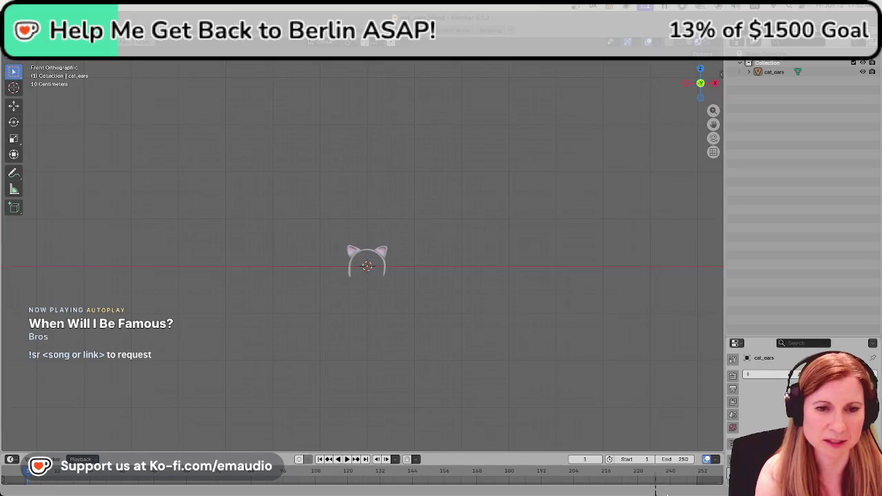
click(660, 482)
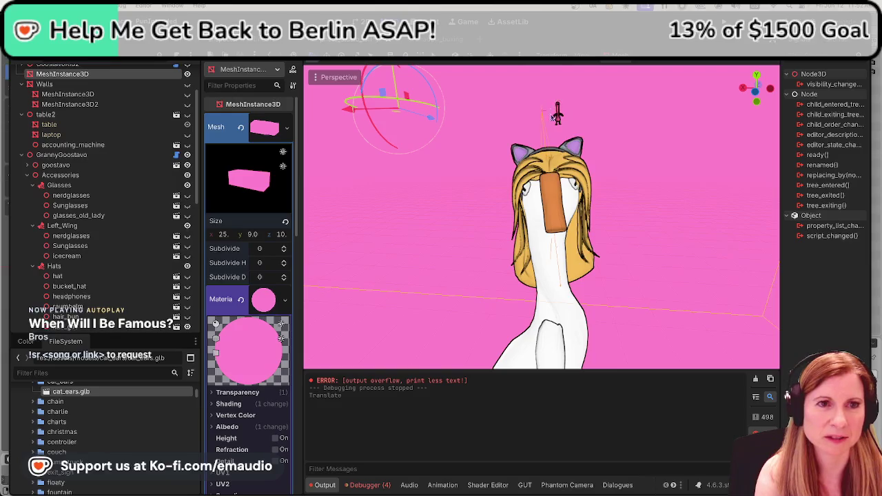
Toggle the cat_ears2 accessory's visibility off and back on
scroll(558, 114, up, 3)
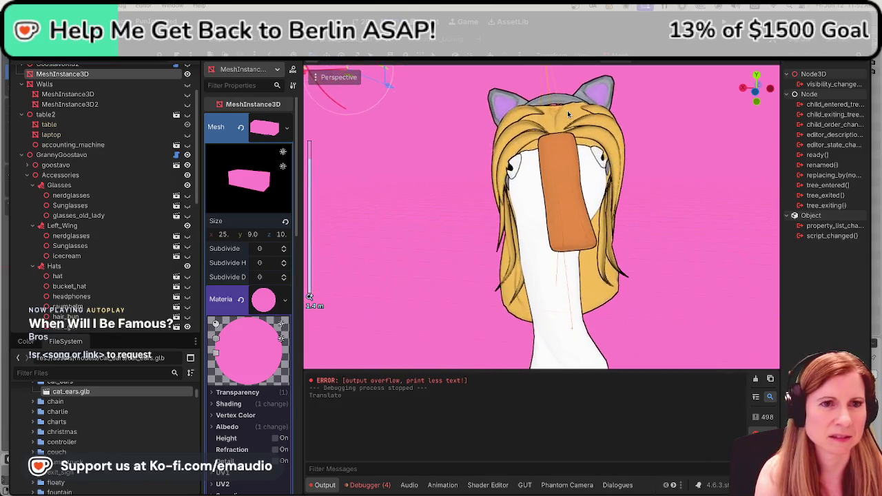
scroll(555, 207, down, 8)
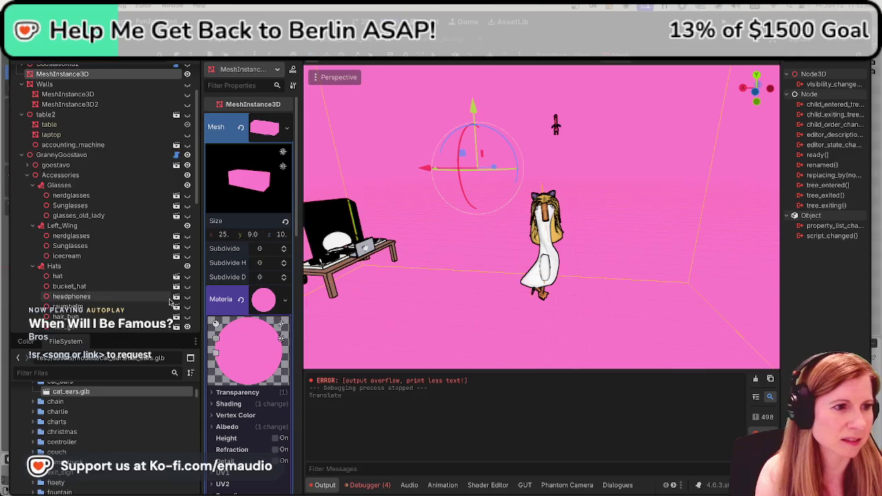
scroll(149, 307, down, 5)
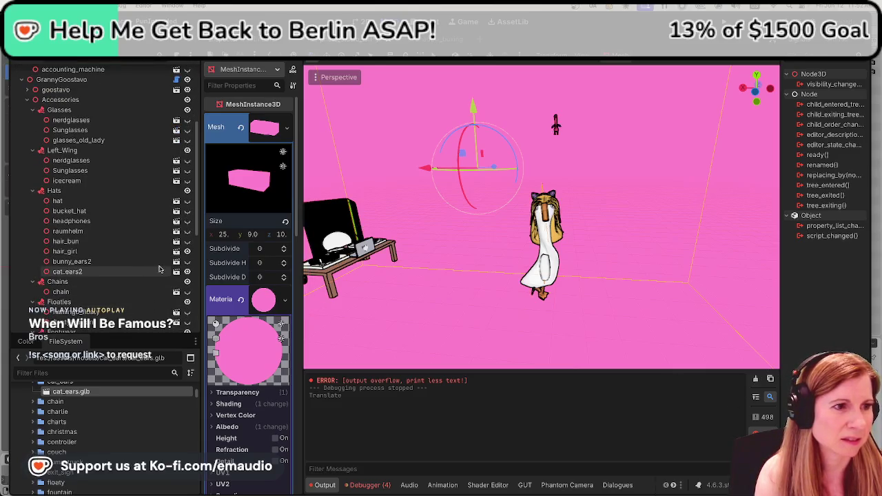
click(187, 273)
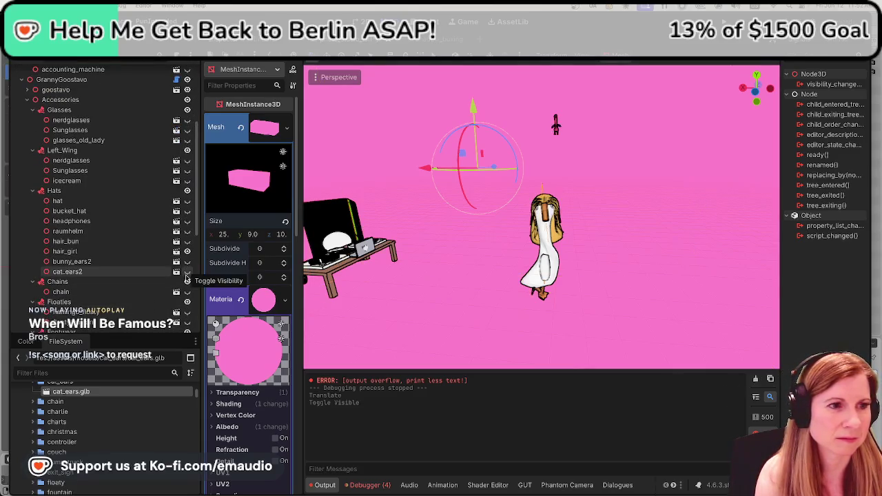
click(187, 273)
Briefly show the bunny ears, then toggle the hair_bun accessory off and on
click(187, 273)
click(187, 272)
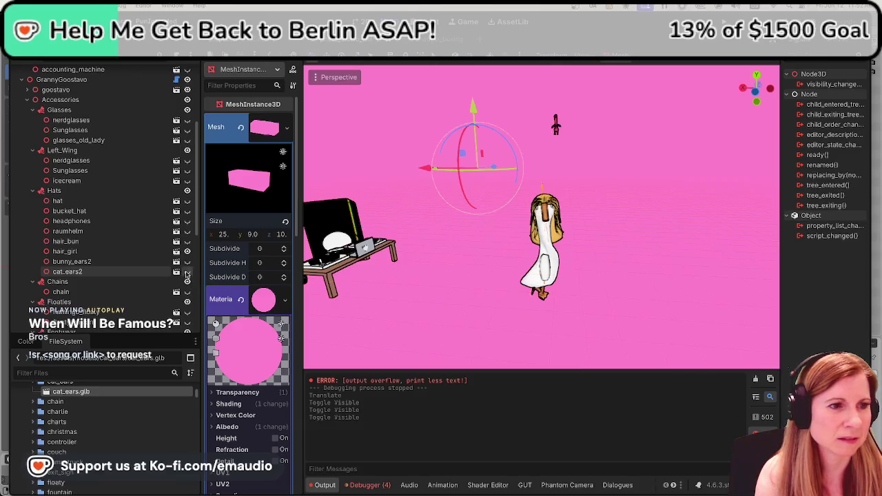
click(187, 263)
click(188, 263)
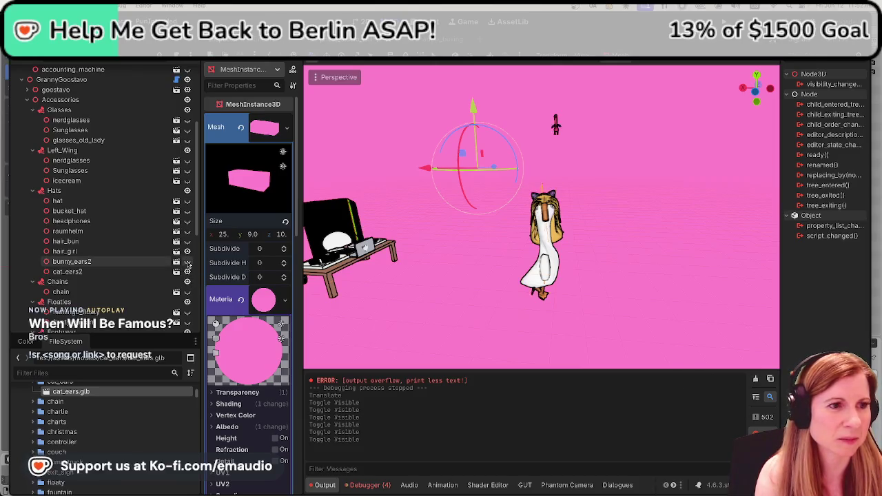
click(191, 245)
click(190, 245)
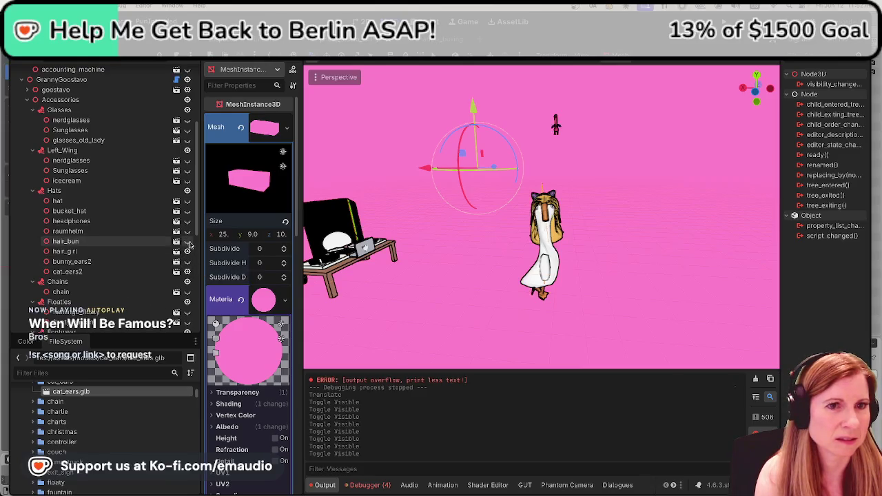
Cycle through the raumhelm space helmet, headphones, bucket hat and small hat accessories
click(186, 233)
click(186, 233)
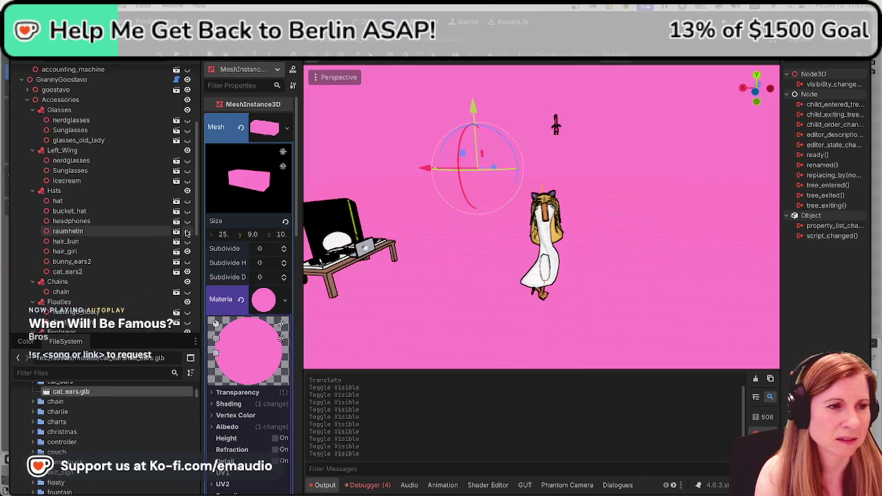
click(187, 233)
click(186, 233)
click(187, 221)
click(186, 222)
click(186, 211)
click(186, 211)
click(186, 201)
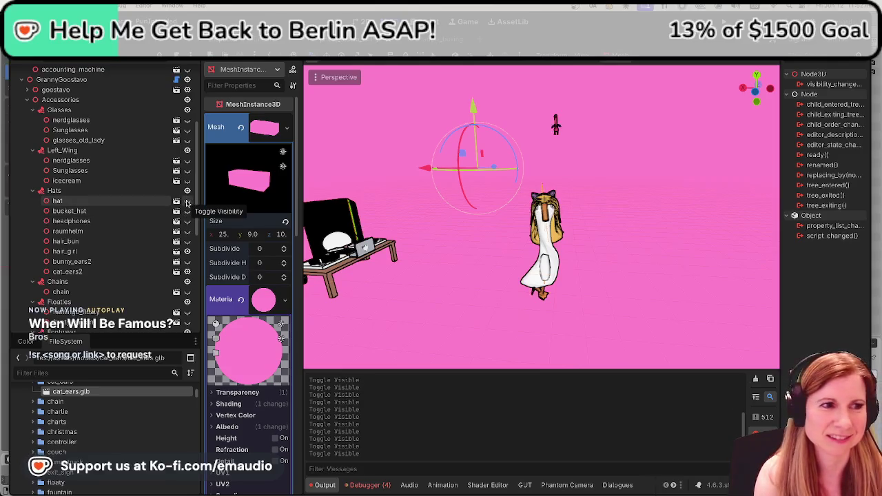
Toggle cat_ears2 and a neighbouring accessory off and back on, then scroll the tree up
click(187, 272)
click(187, 272)
double_click(187, 274)
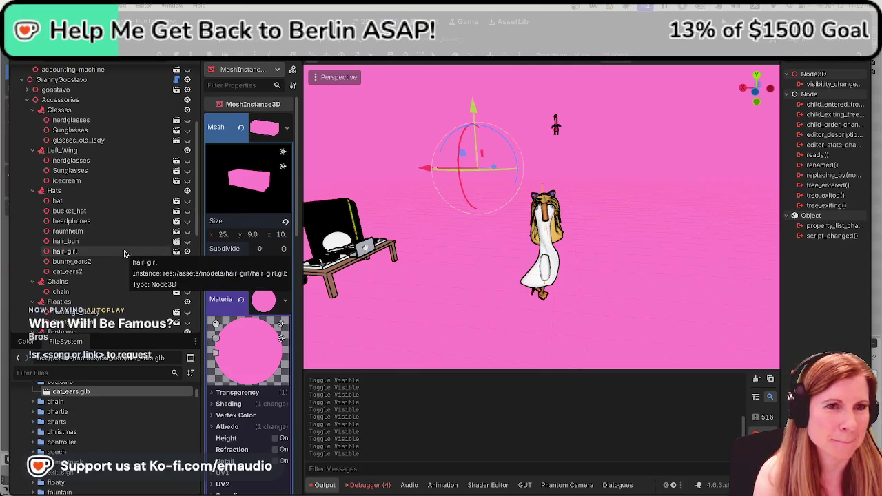
double_click(186, 252)
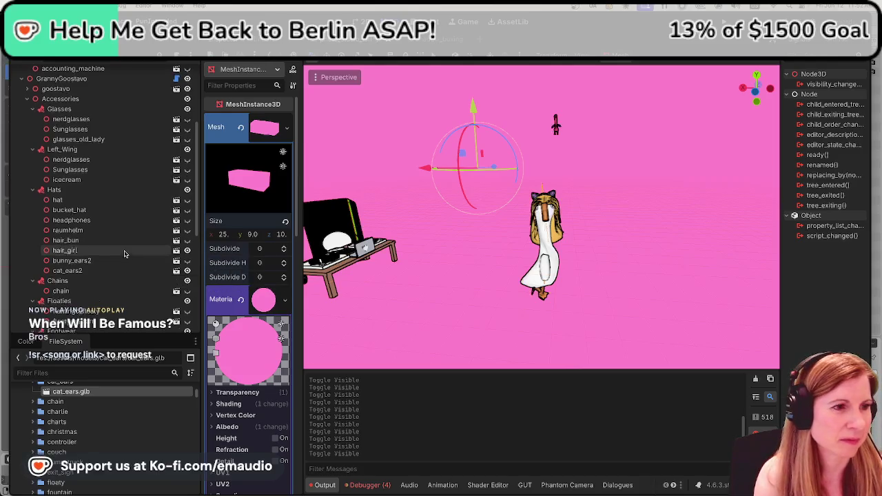
scroll(177, 245, down, 2)
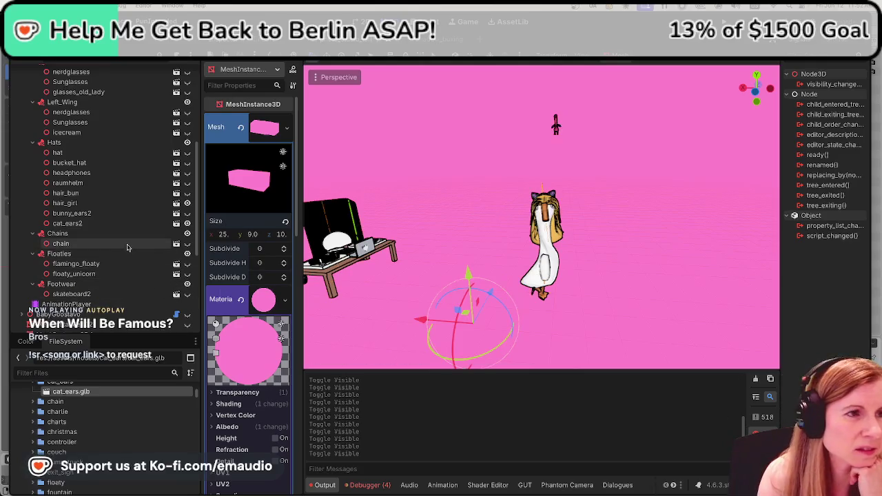
scroll(119, 234, up, 3)
scroll(119, 234, up, 2)
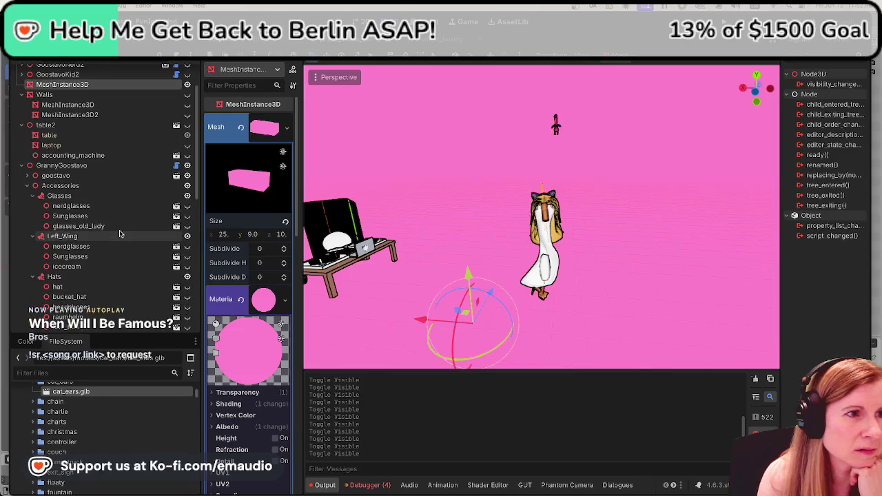
scroll(103, 206, up, 1)
Select GrannyGoostavo, then hide and reshow it in the scene
click(94, 156)
click(94, 167)
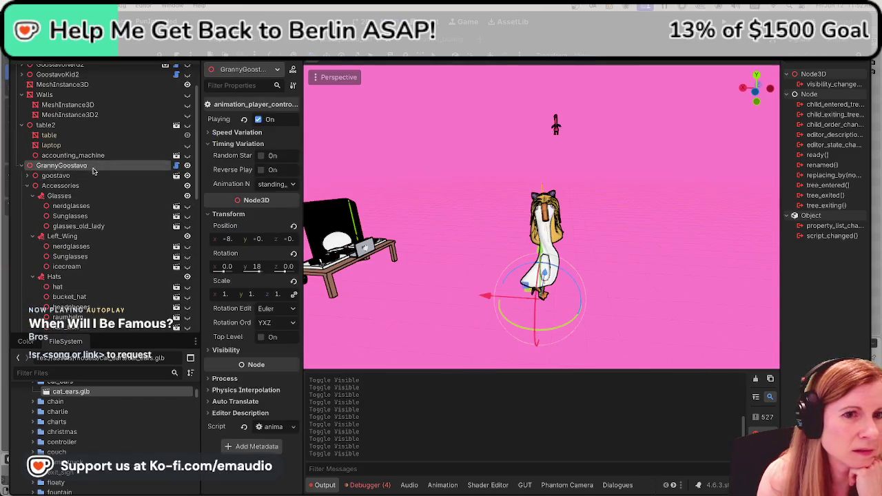
click(187, 166)
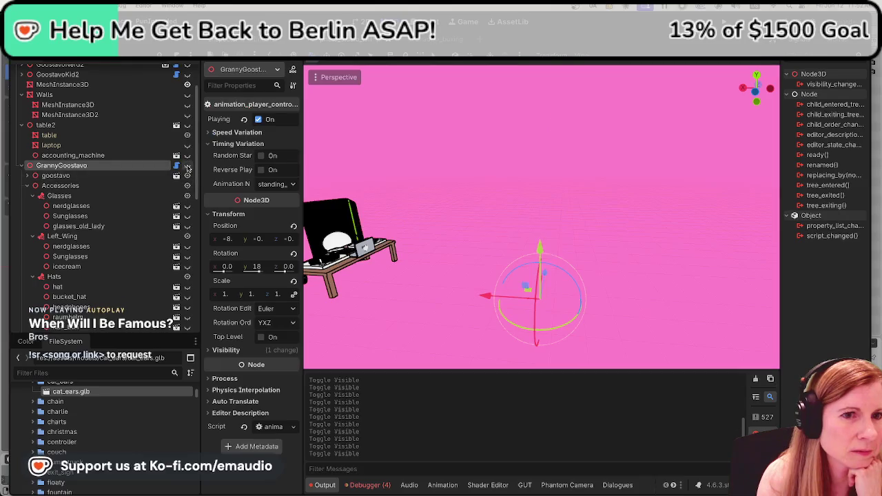
click(188, 167)
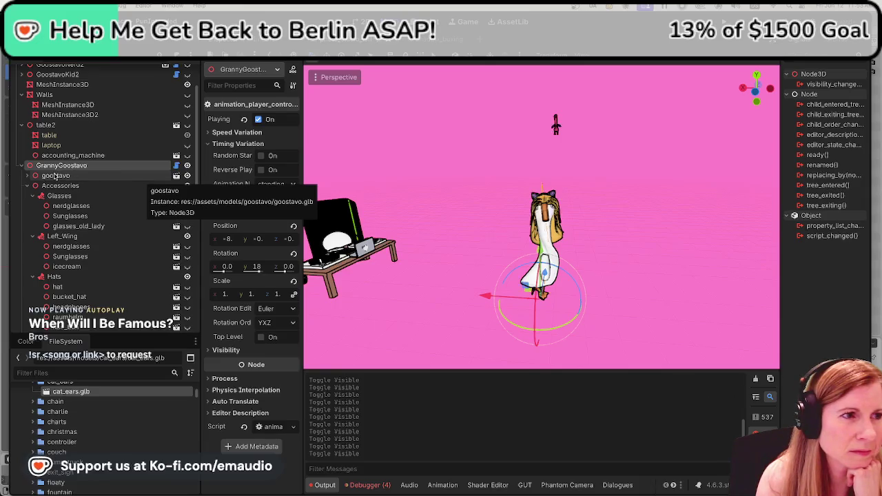
Hide and reshow the goostavo body, then show the old-lady glasses on the goose
click(186, 177)
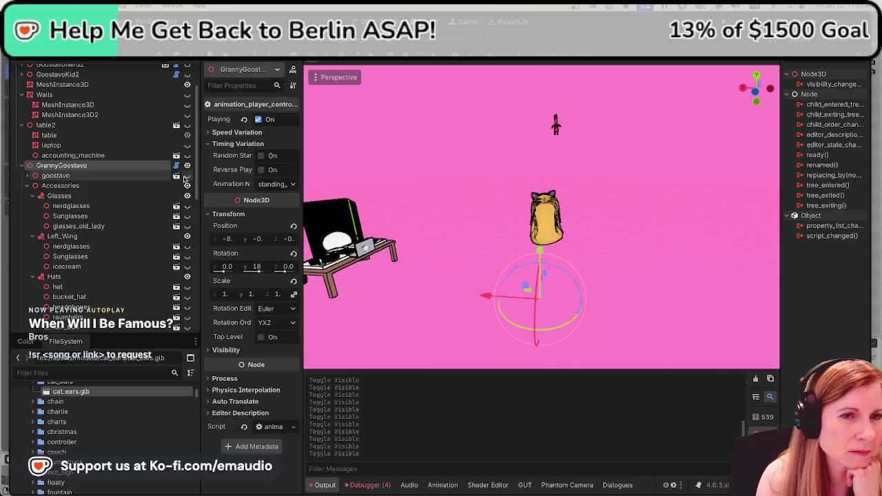
click(186, 177)
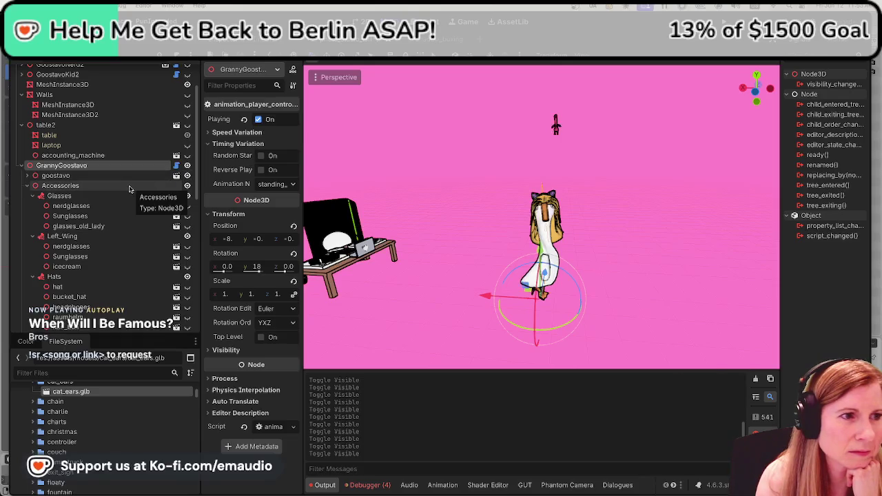
click(187, 226)
drag(309, 142, 310, 298)
Try the old-lady glasses, sunglasses, nerd glasses and ice cream, hiding each afterwards
scroll(541, 233, up, 10)
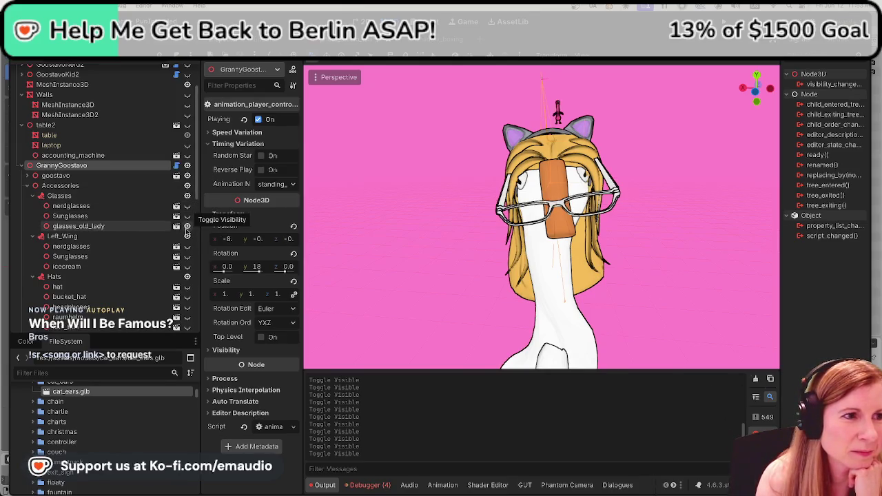
click(187, 227)
click(187, 216)
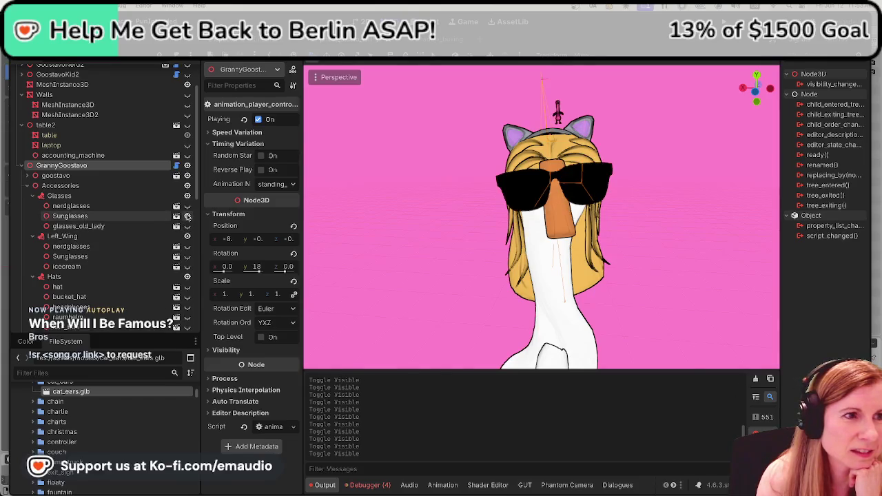
click(186, 216)
click(187, 206)
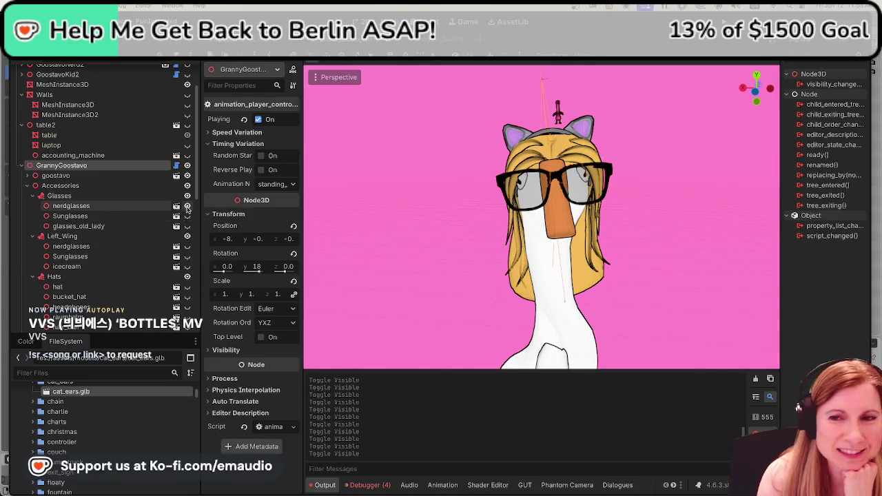
click(187, 206)
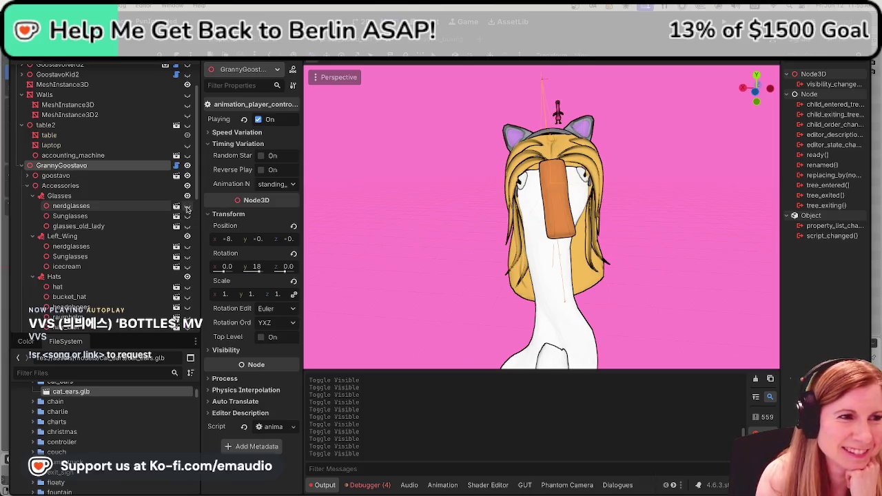
click(187, 267)
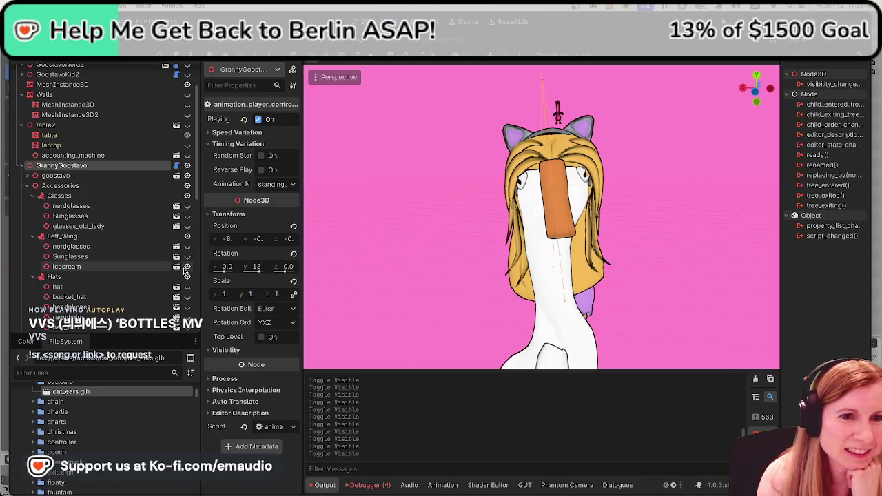
click(187, 267)
Preview the flamingo float, unicorn float and skateboard, hiding each one again
scroll(184, 257, down, 2)
scroll(185, 257, down, 5)
click(187, 260)
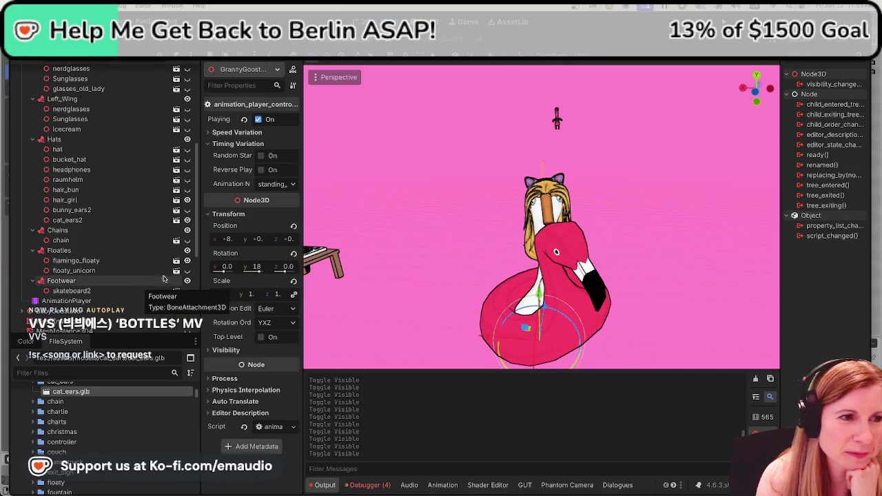
click(187, 262)
click(186, 271)
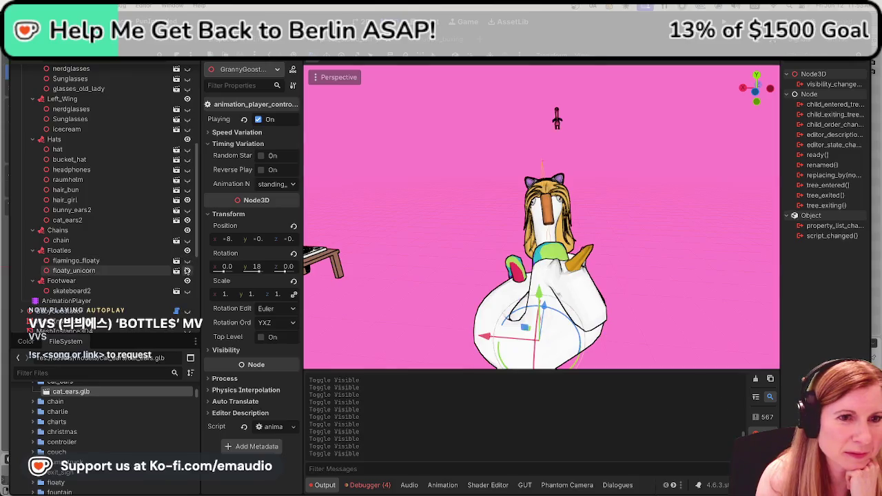
click(186, 271)
scroll(140, 261, down, 2)
click(187, 262)
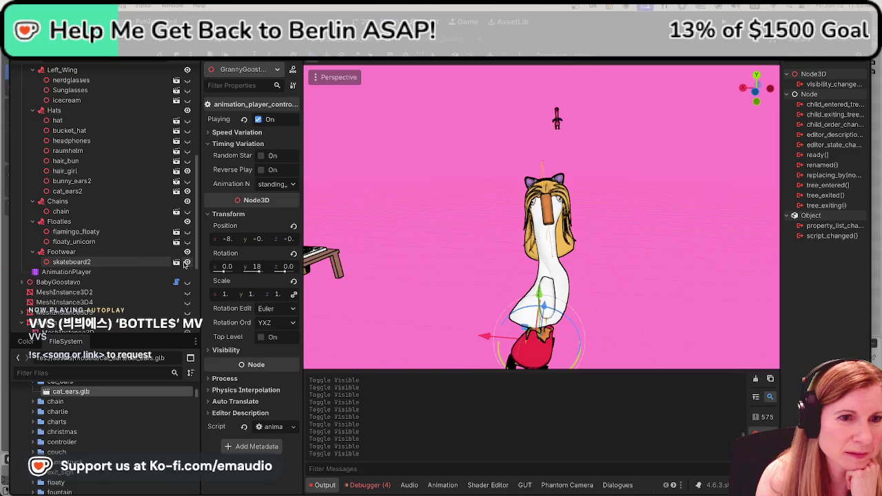
click(186, 263)
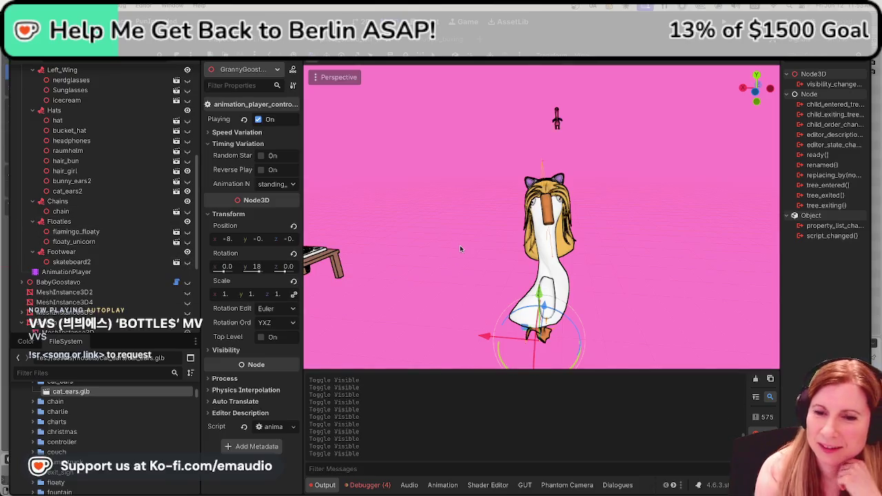
scroll(129, 269, down, 5)
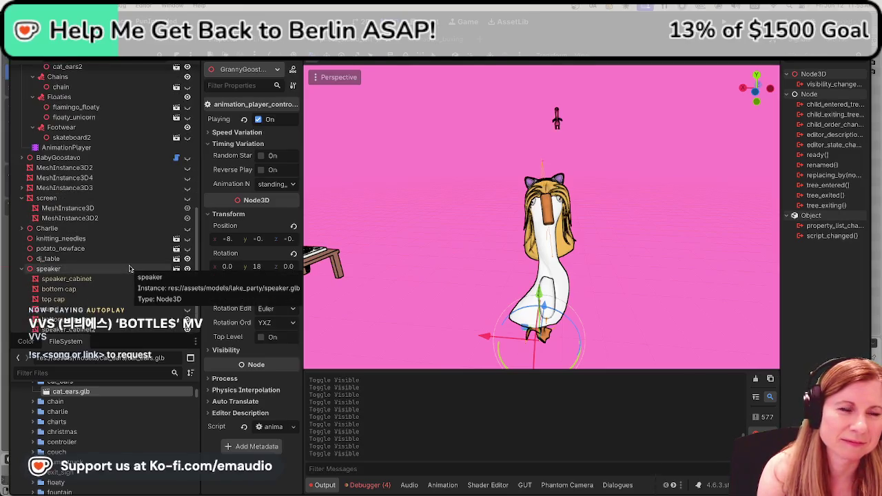
scroll(131, 270, up, 8)
scroll(133, 271, up, 3)
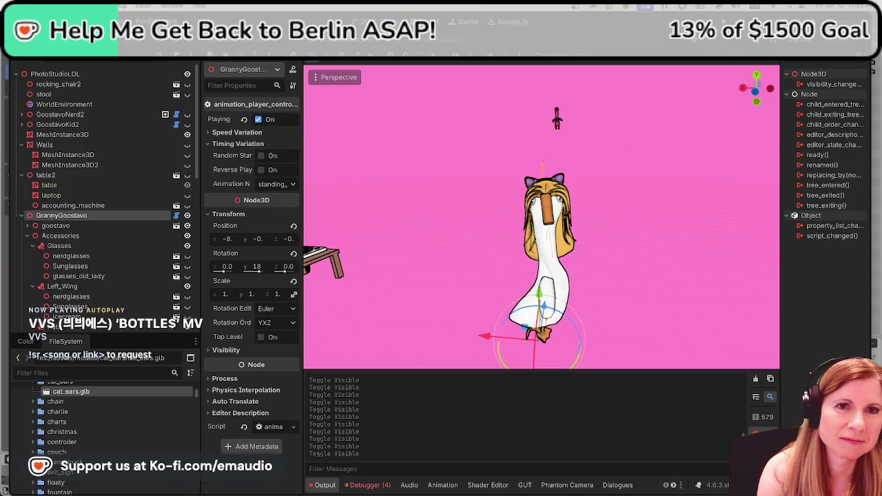
Save the current scene with Ctrl+S
key(ctrl+s)
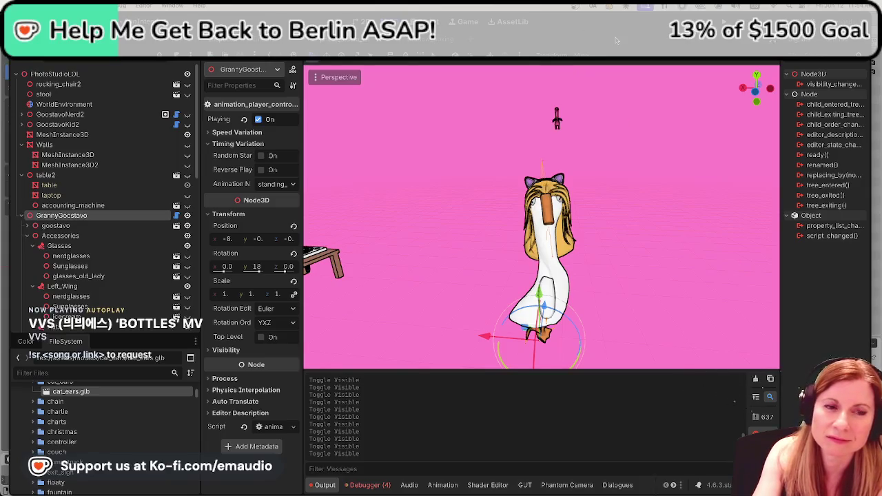
Save photo_studio_lol.tscn again and bring the cat_ears model up in Blender
scroll(622, 277, up, 3)
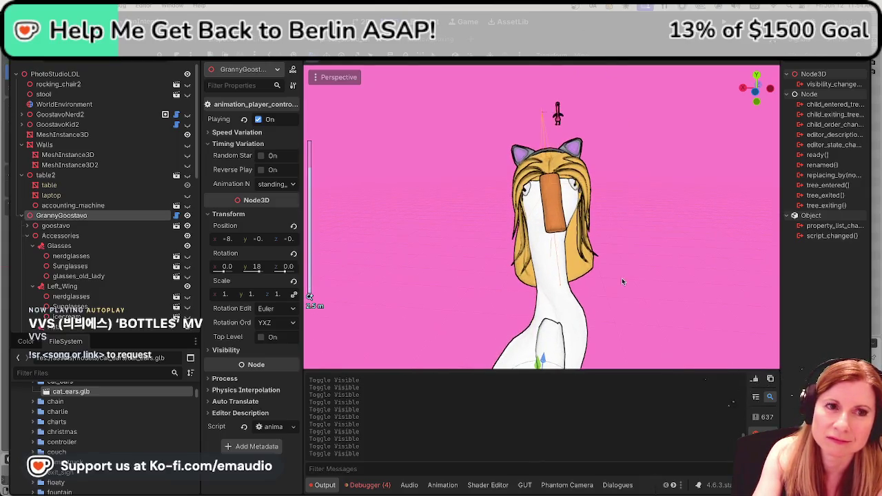
scroll(635, 273, down, 5)
scroll(650, 274, up, 4)
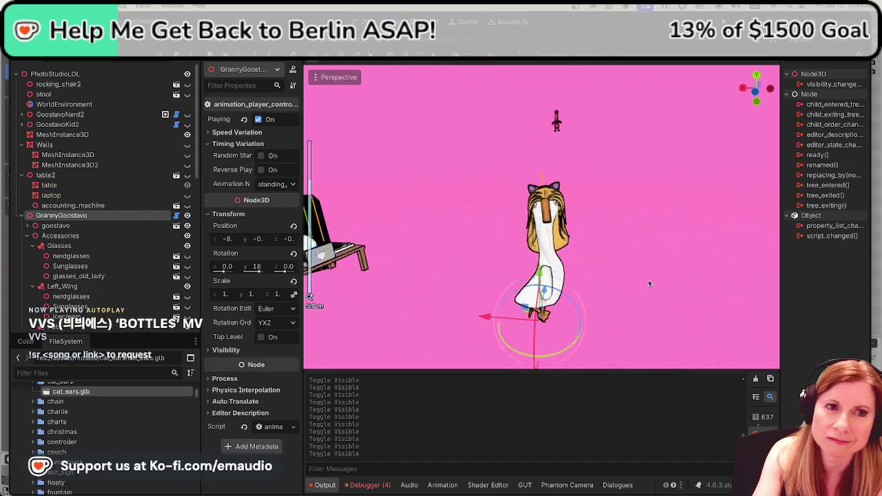
scroll(650, 276, up, 5)
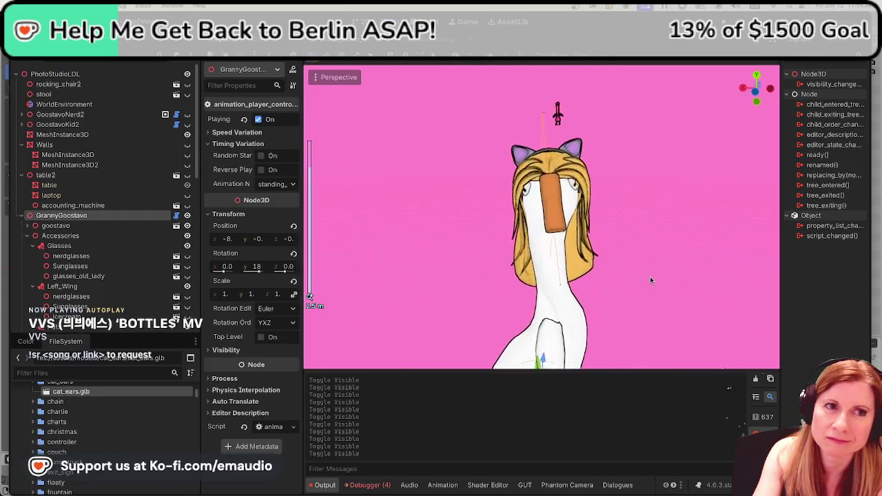
scroll(647, 275, down, 3)
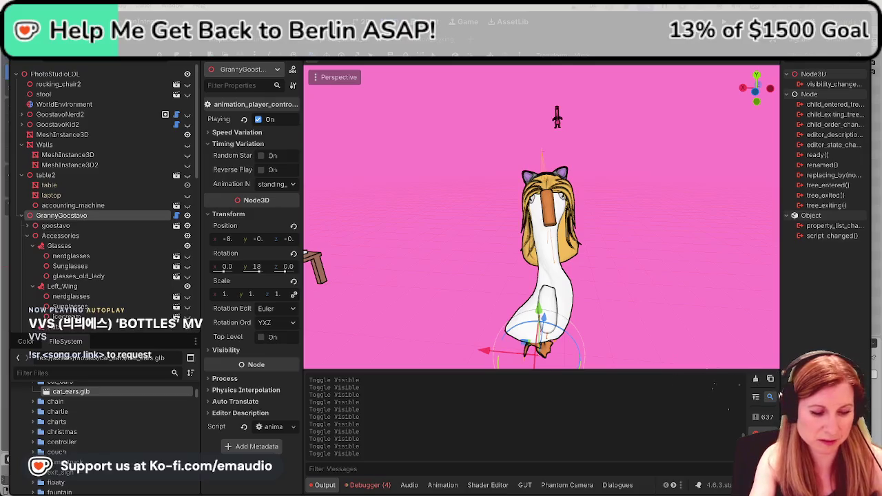
key(ctrl+s)
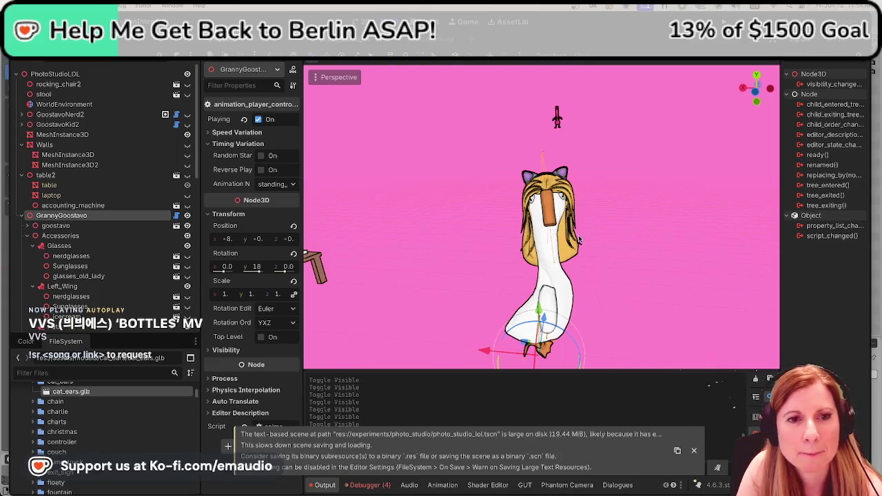
mouse_move(651, 492)
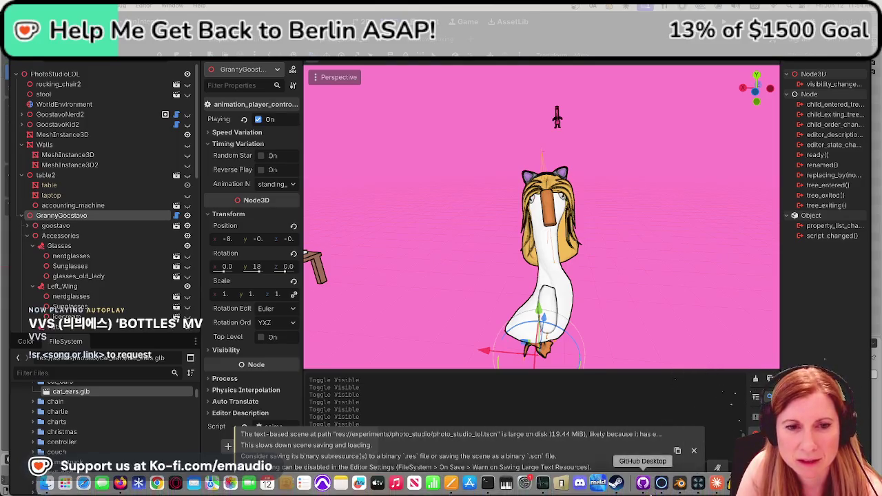
click(679, 485)
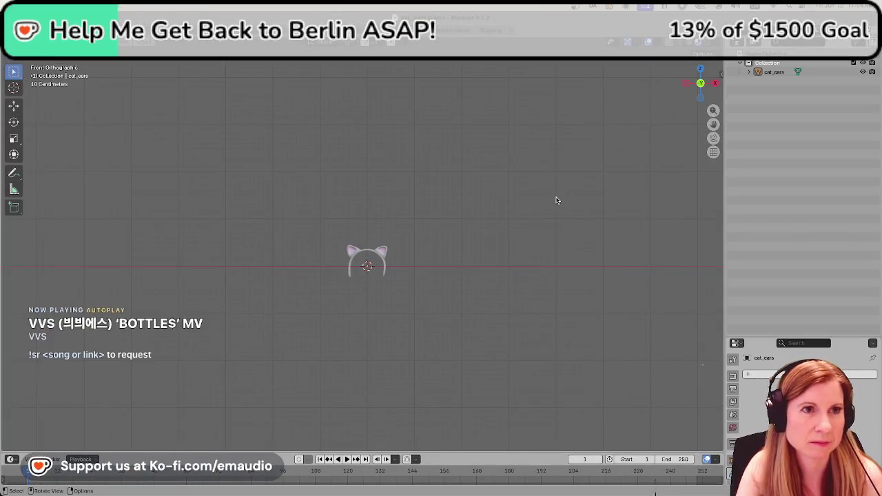
Save cat_ears.blend, then zoom in and out on the headband model
key(ctrl+s)
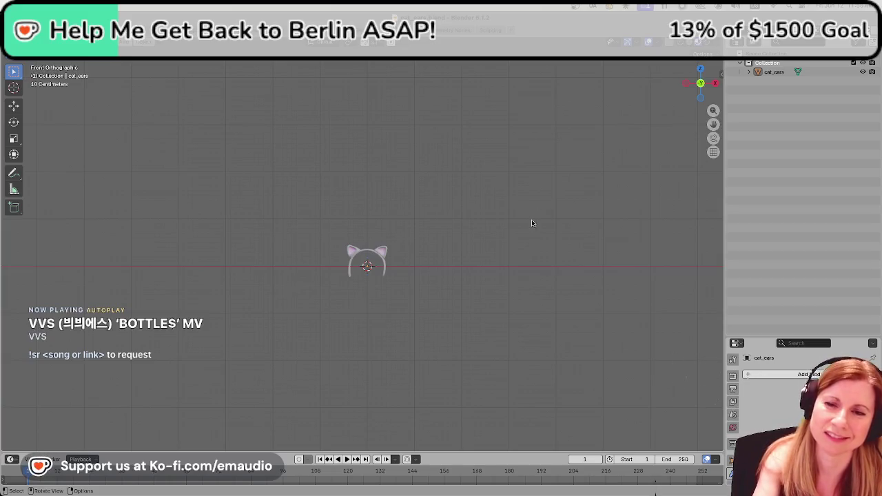
scroll(390, 338, up, 4)
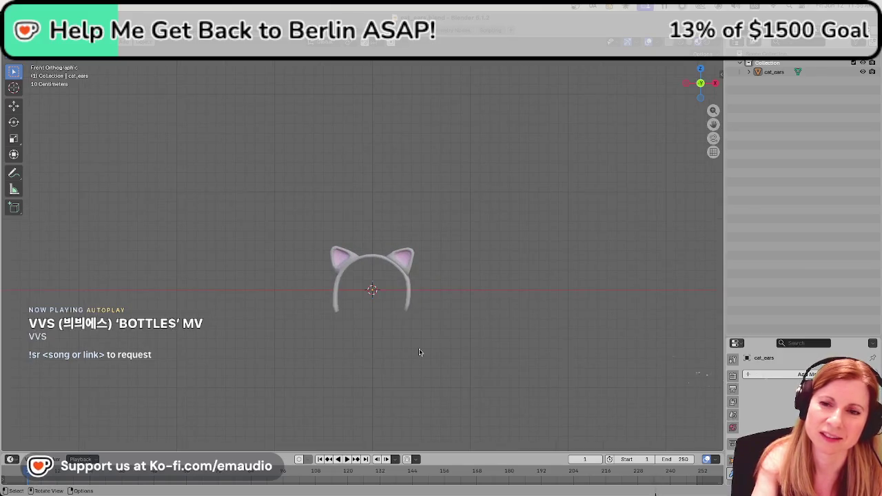
scroll(424, 351, up, 2)
scroll(424, 350, up, 3)
scroll(423, 351, down, 6)
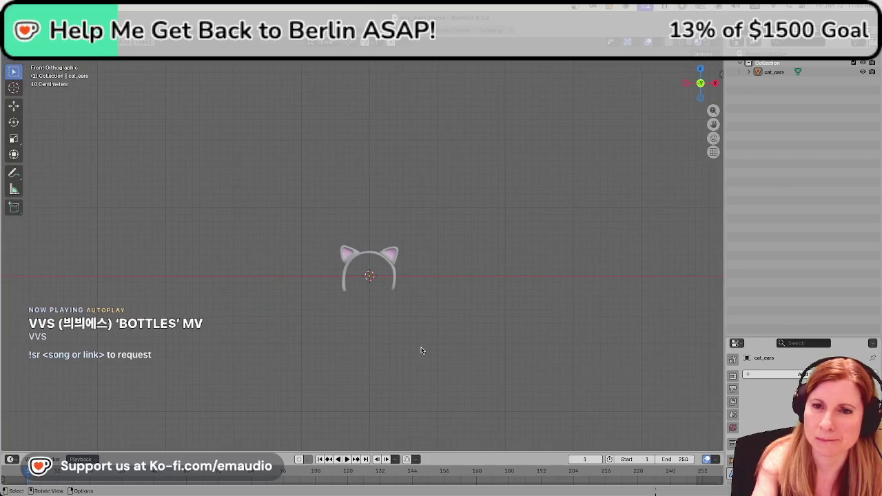